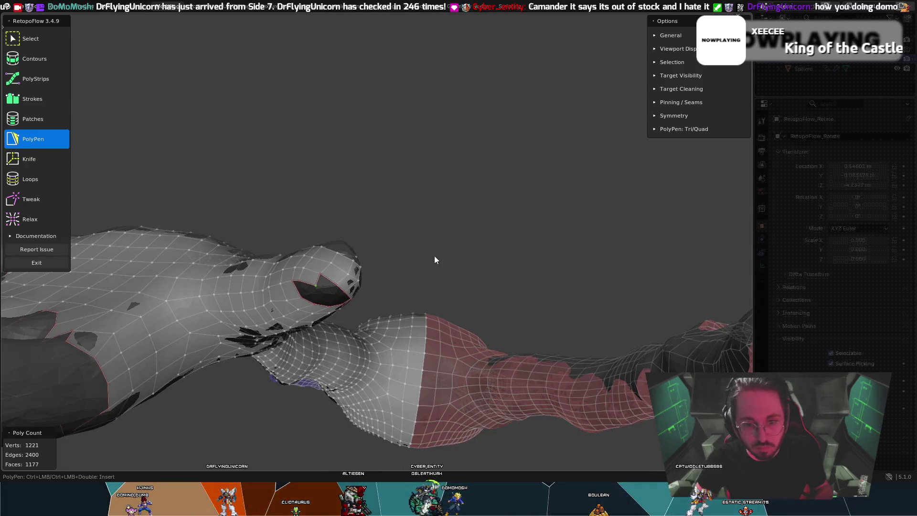
# Step: Commit a new quad inside the finger tip opening and inspect the tip from several angles
pyautogui.moveTo(423, 260)
pyautogui.mouseDown(button='middle')
pyautogui.moveTo(394, 223)
pyautogui.moveTo(356, 274)
pyautogui.mouseUp(button='middle')
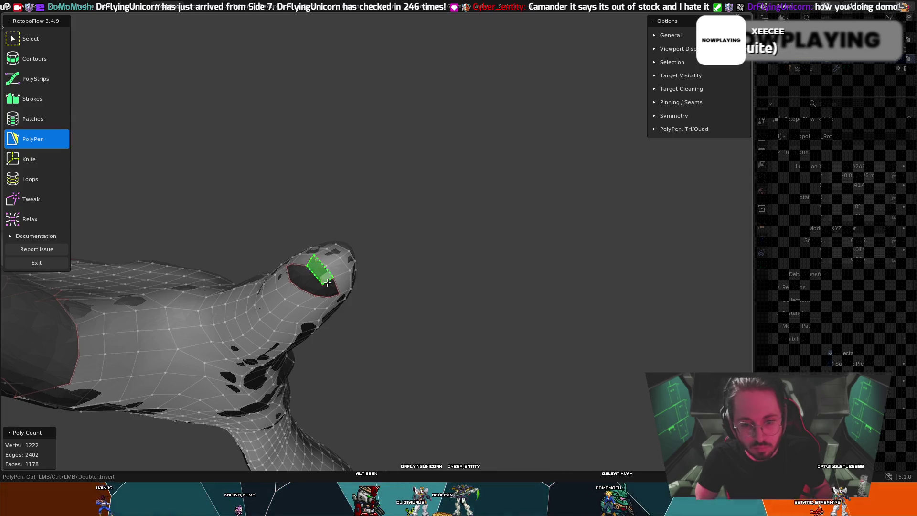
pyautogui.click(328, 278)
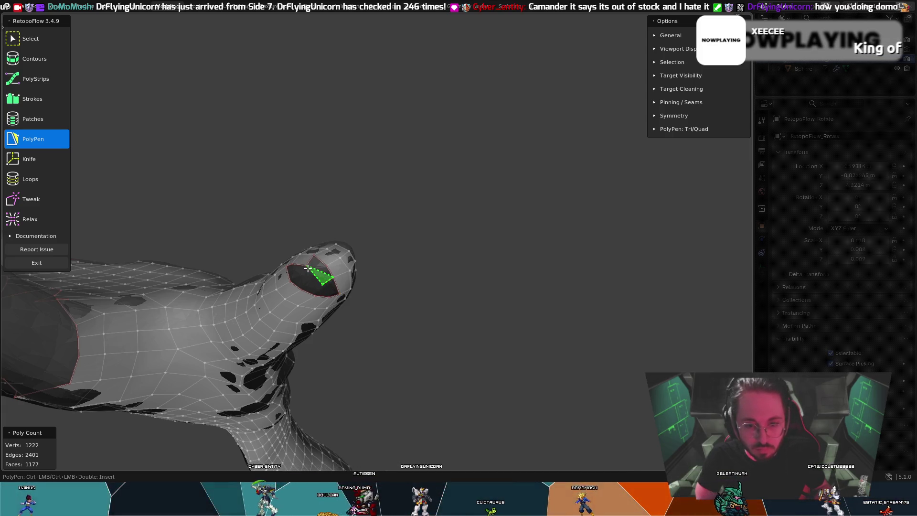
pyautogui.moveTo(309, 267)
pyautogui.mouseDown(button='middle')
pyautogui.moveTo(217, 268)
pyautogui.moveTo(182, 234)
pyautogui.moveTo(341, 253)
pyautogui.mouseUp(button='middle')
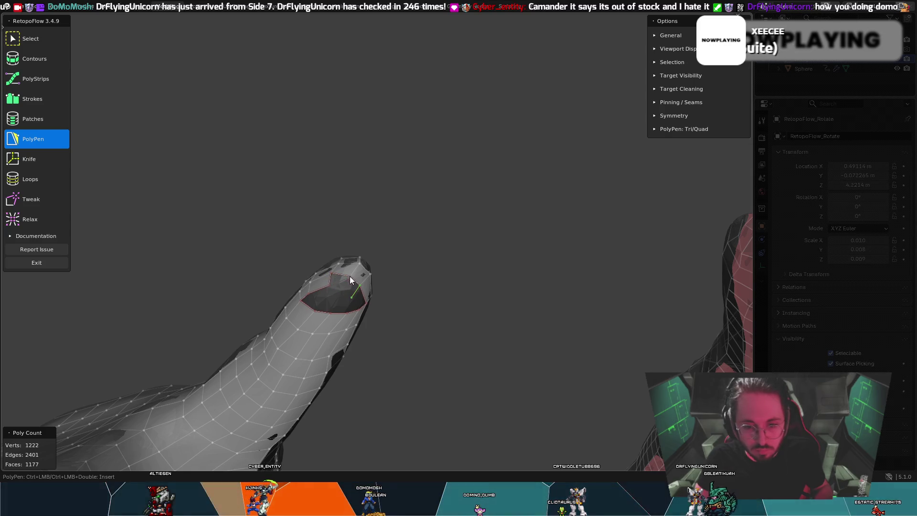
pyautogui.moveTo(348, 279); pyautogui.dragTo(358, 281, button='middle')
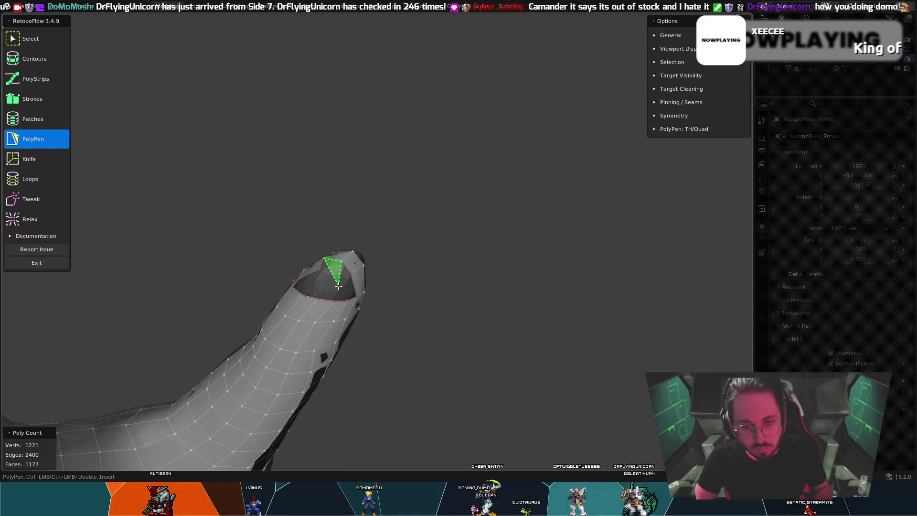
pyautogui.moveTo(343, 288)
pyautogui.mouseDown(button='middle')
pyautogui.moveTo(309, 322)
pyautogui.moveTo(181, 278)
pyautogui.mouseUp(button='middle')
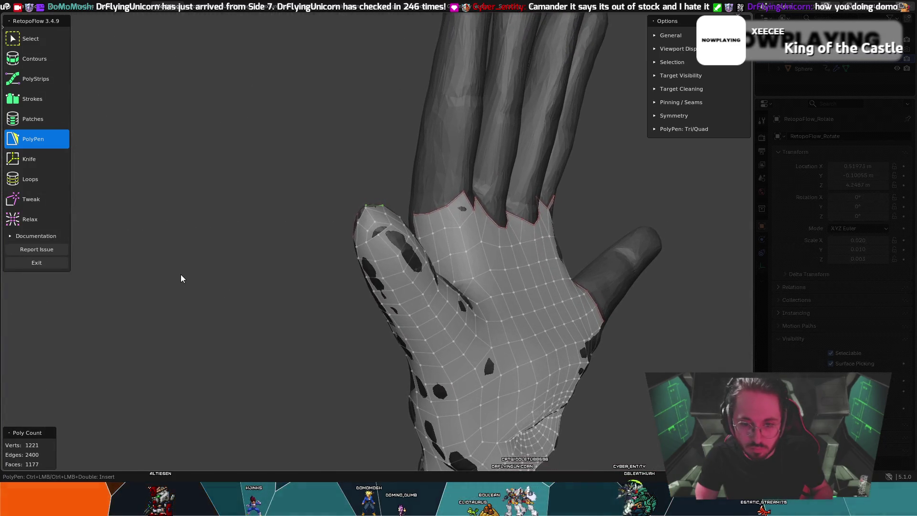
pyautogui.moveTo(181, 275)
pyautogui.mouseDown(button='middle')
pyautogui.moveTo(316, 293)
pyautogui.moveTo(335, 287)
pyautogui.mouseUp(button='middle')
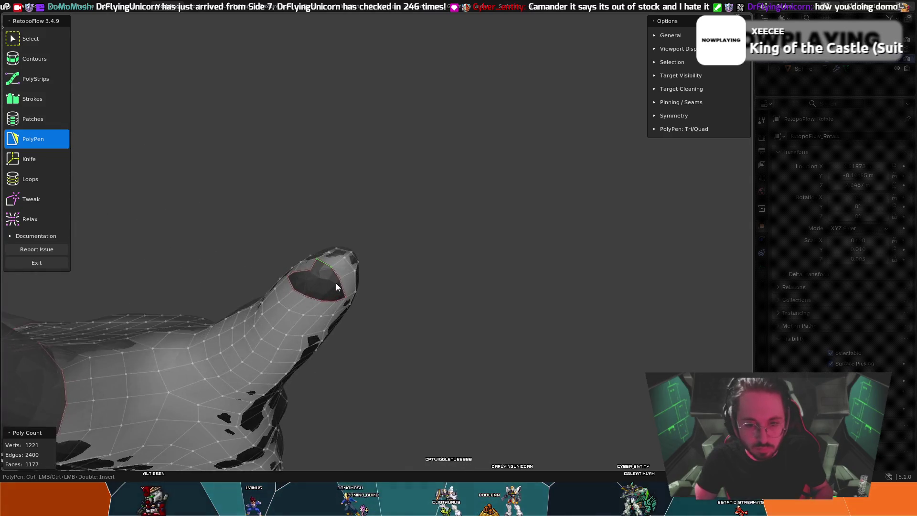
# Step: Undo a misplaced vertex and face, then place new PolyPen vertices and edges around the tip opening
pyautogui.keyDown('ctrl'); pyautogui.click(335, 289); pyautogui.keyUp('ctrl')
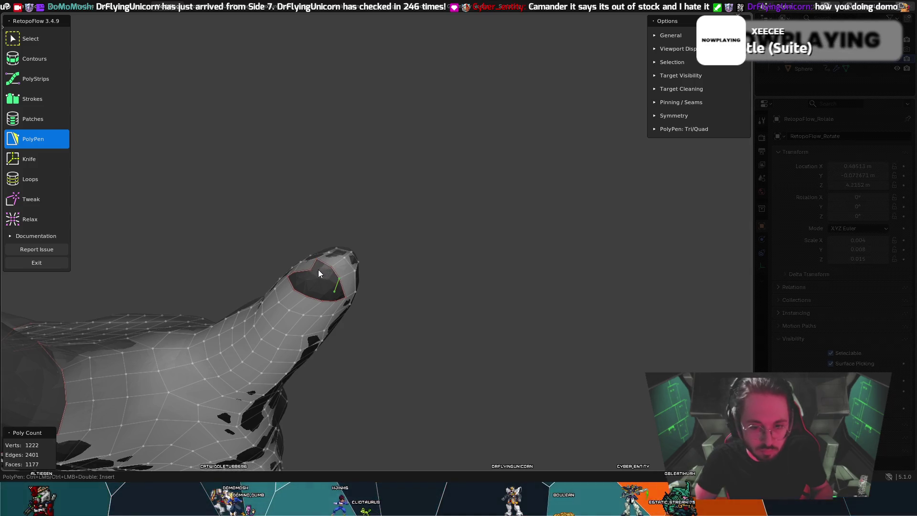
pyautogui.hotkey('ctrl', 'z')
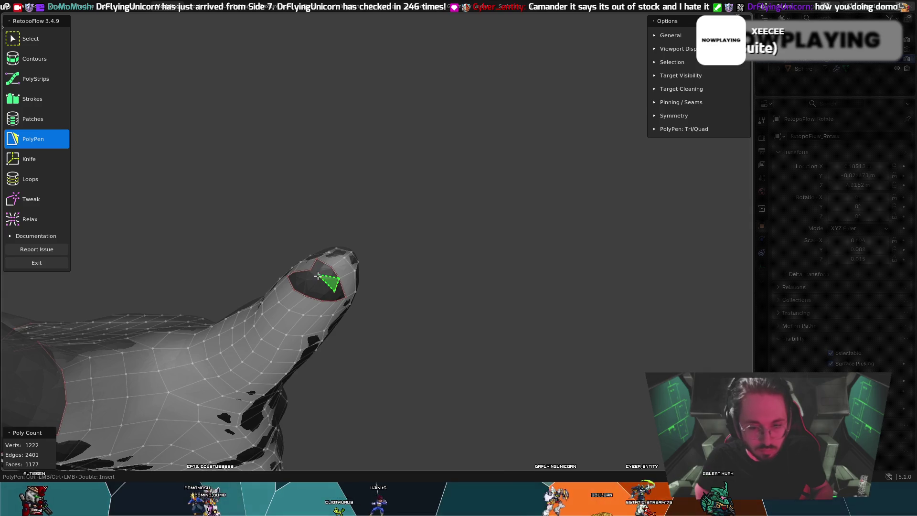
pyautogui.moveTo(313, 276); pyautogui.dragTo(317, 297, button='middle')
pyautogui.hotkey('ctrl', 'z')
pyautogui.click(314, 299)
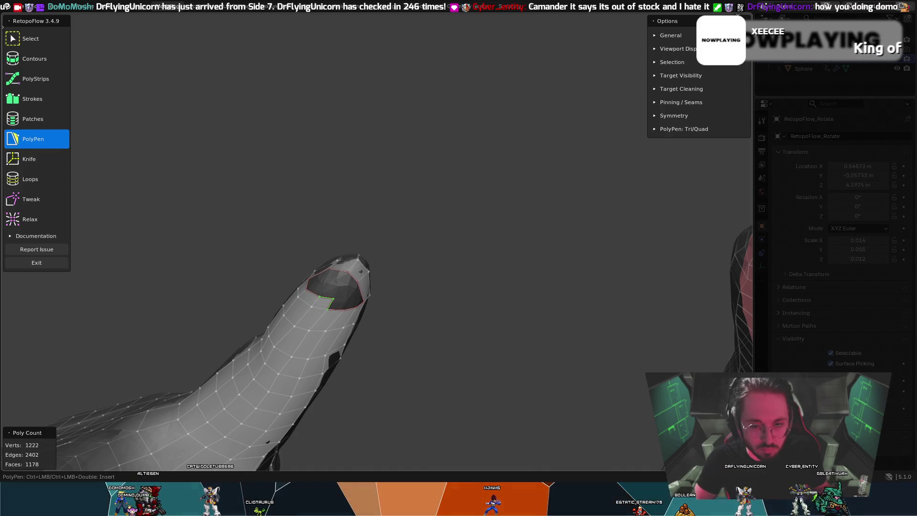
pyautogui.click(352, 304)
pyautogui.click(355, 301)
pyautogui.moveTo(355, 301); pyautogui.dragTo(324, 277, button='middle')
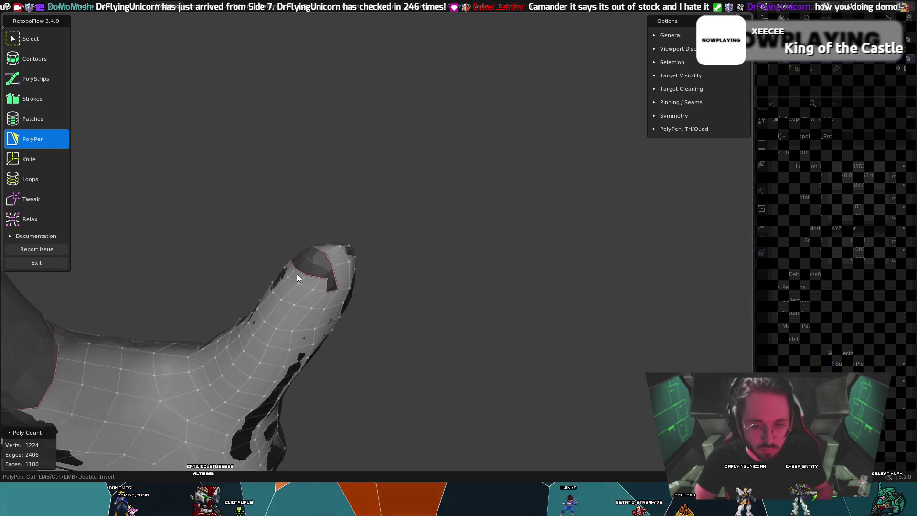
# Step: Tweak the tip vertices into a cleaner outline, then draw an edge down from the tip into a face
pyautogui.press('t')
pyautogui.moveTo(311, 280); pyautogui.dragTo(303, 268)
pyautogui.moveTo(303, 255); pyautogui.dragTo(339, 282, button='middle')
pyautogui.press('5')
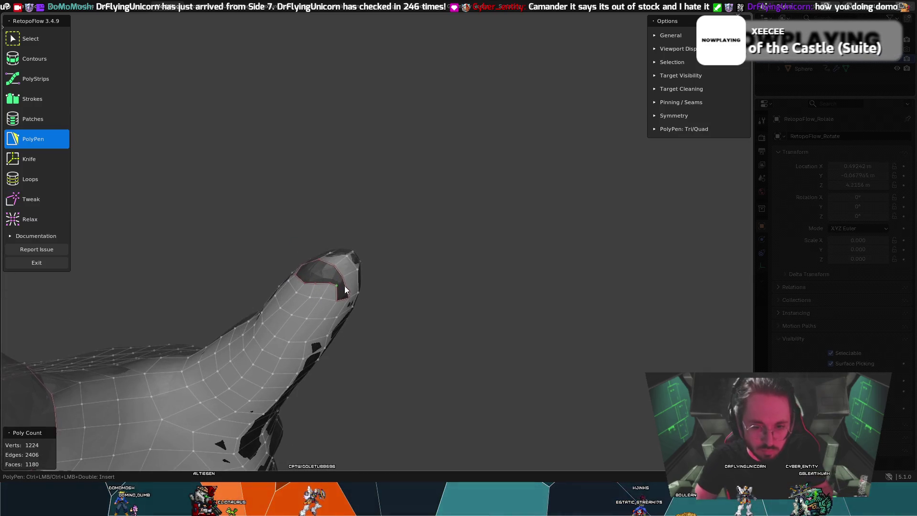
pyautogui.click(339, 281)
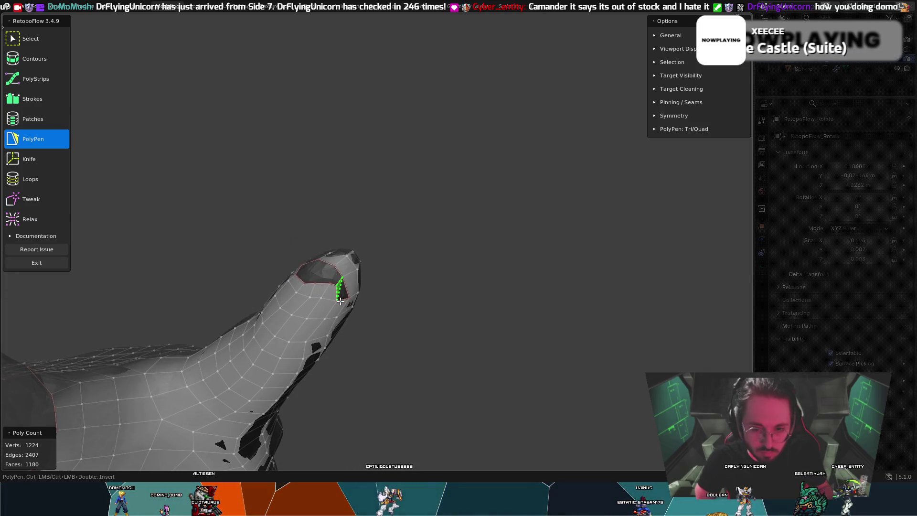
pyautogui.click(343, 300)
pyautogui.moveTo(343, 300)
pyautogui.mouseDown(button='middle')
pyautogui.moveTo(358, 305)
pyautogui.moveTo(339, 274)
pyautogui.moveTo(337, 301)
pyautogui.mouseUp(button='middle')
pyautogui.press('8')
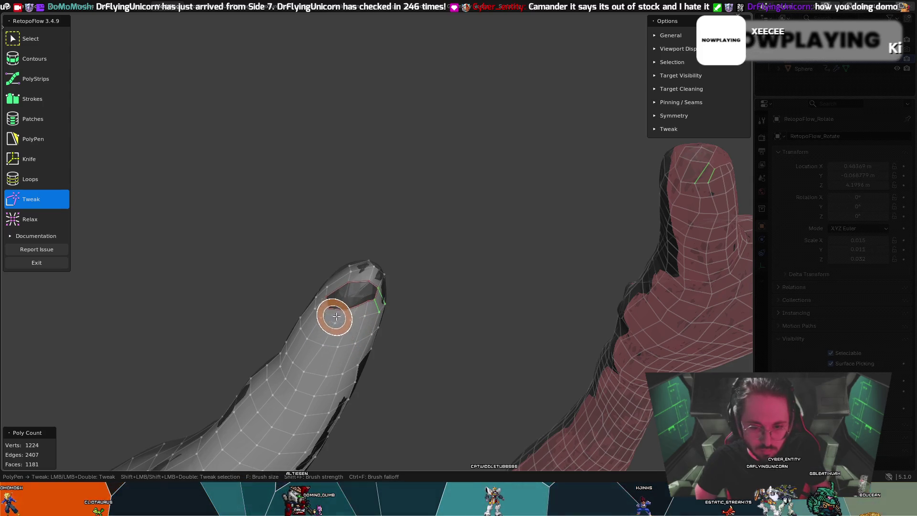
# Step: Add two PolyPen faces filling the tip hole and insert an extra edge at the finger tip
pyautogui.press('5')
pyautogui.moveTo(353, 301); pyautogui.dragTo(347, 309, button='middle')
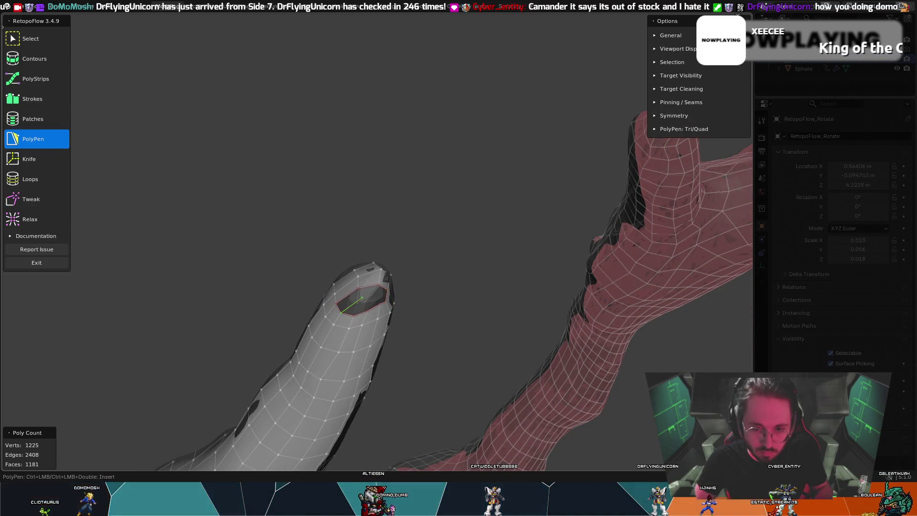
pyautogui.click(358, 294)
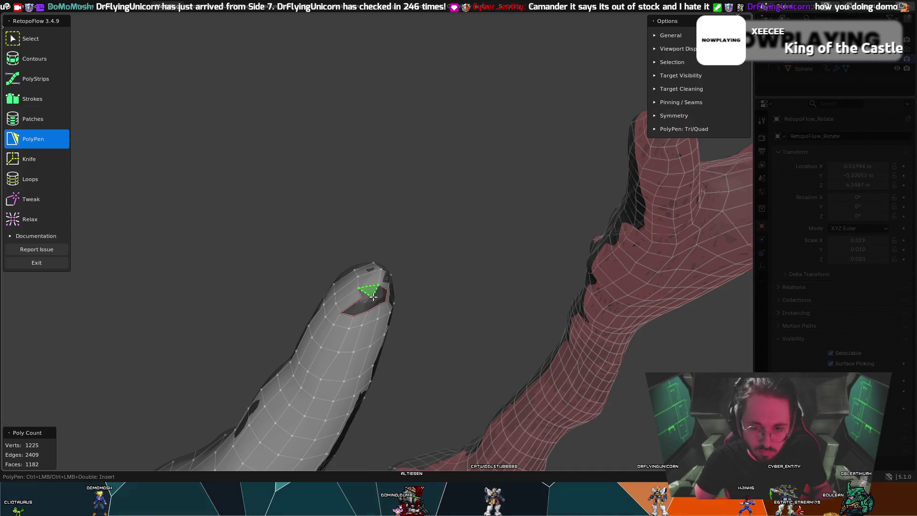
pyautogui.click(371, 293)
pyautogui.moveTo(371, 293)
pyautogui.mouseDown(button='middle')
pyautogui.moveTo(313, 272)
pyautogui.moveTo(334, 272)
pyautogui.mouseUp(button='middle')
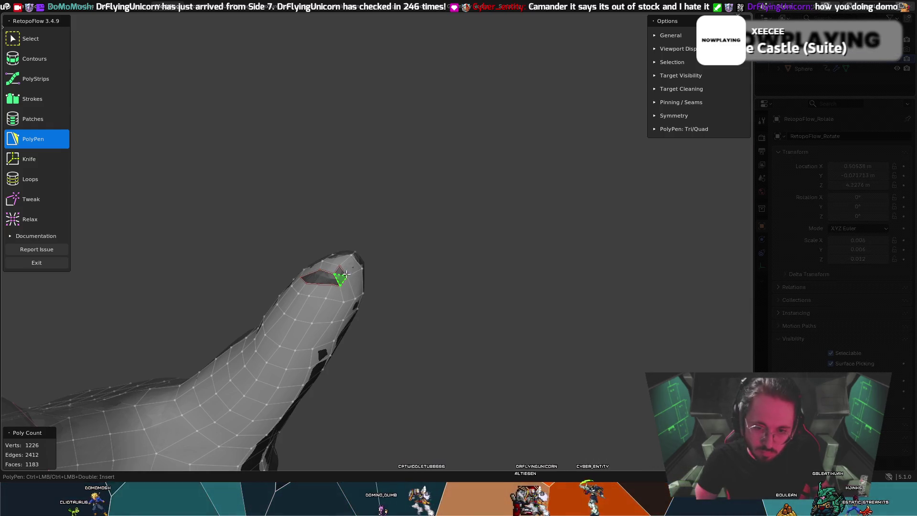
pyautogui.click(335, 287)
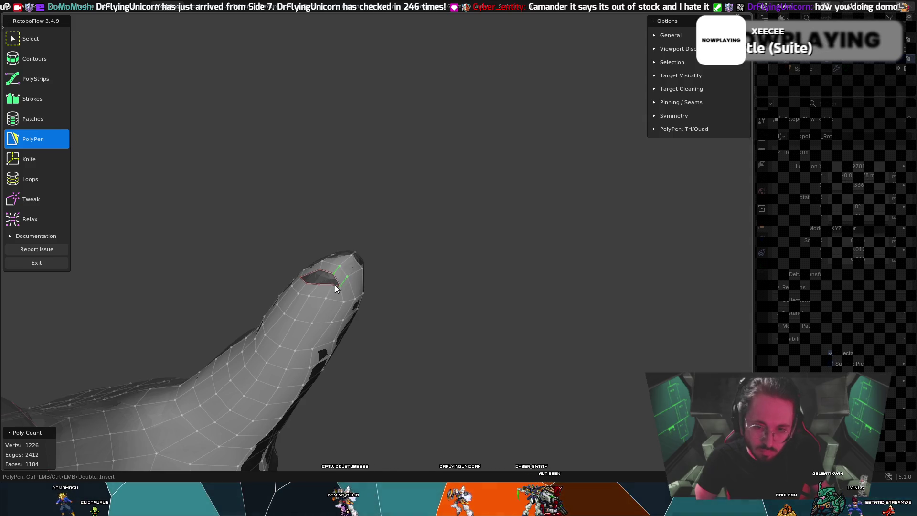
# Step: Brush the finger tip vertices smoother with Tweak, toggling against PolyPen to check the shape
pyautogui.press('t')
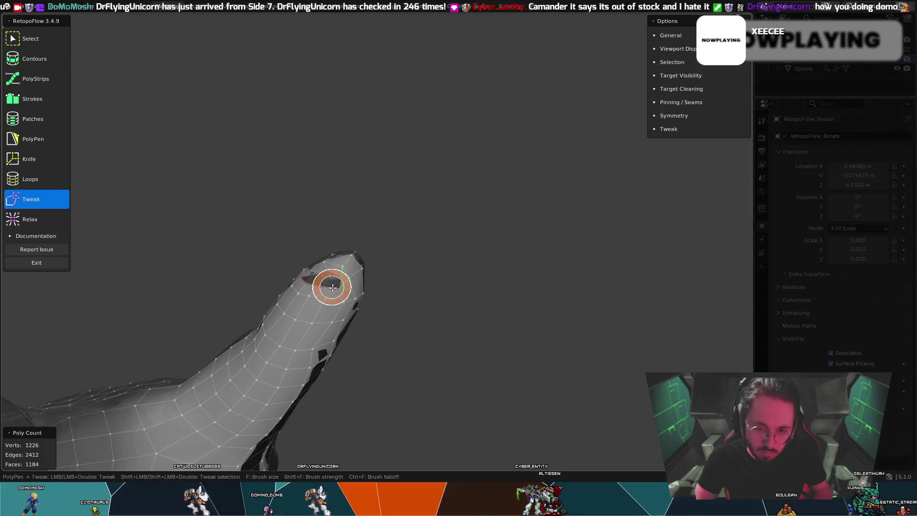
pyautogui.press('t')
pyautogui.moveTo(327, 281)
pyautogui.mouseDown(button='middle')
pyautogui.moveTo(362, 281)
pyautogui.moveTo(335, 308)
pyautogui.mouseUp(button='middle')
pyautogui.press('t')
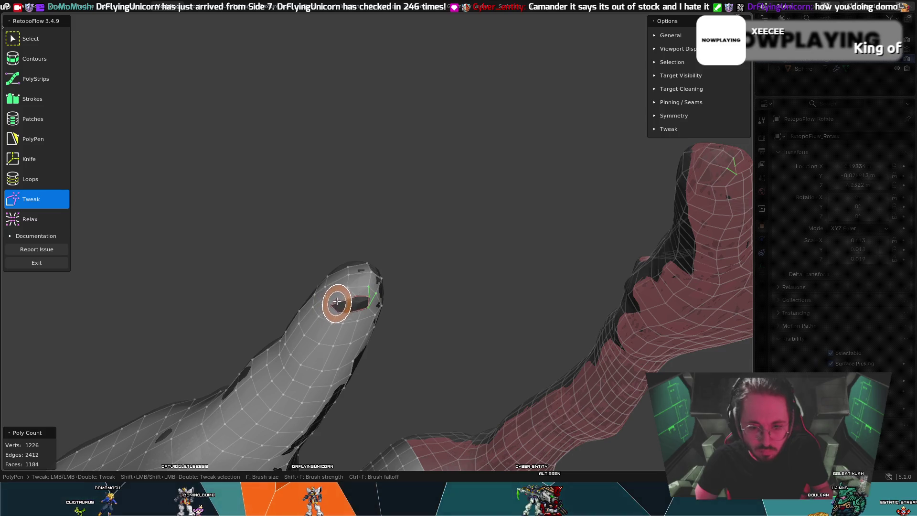
pyautogui.press('t')
pyautogui.press('t')
pyautogui.press('t')
pyautogui.moveTo(345, 284)
pyautogui.mouseDown(button='middle')
pyautogui.moveTo(367, 259)
pyautogui.moveTo(317, 254)
pyautogui.moveTo(377, 301)
pyautogui.moveTo(351, 248)
pyautogui.mouseUp(button='middle')
pyautogui.press('t')
pyautogui.press('t')
pyautogui.press('t')
pyautogui.press('t')
pyautogui.press('t')
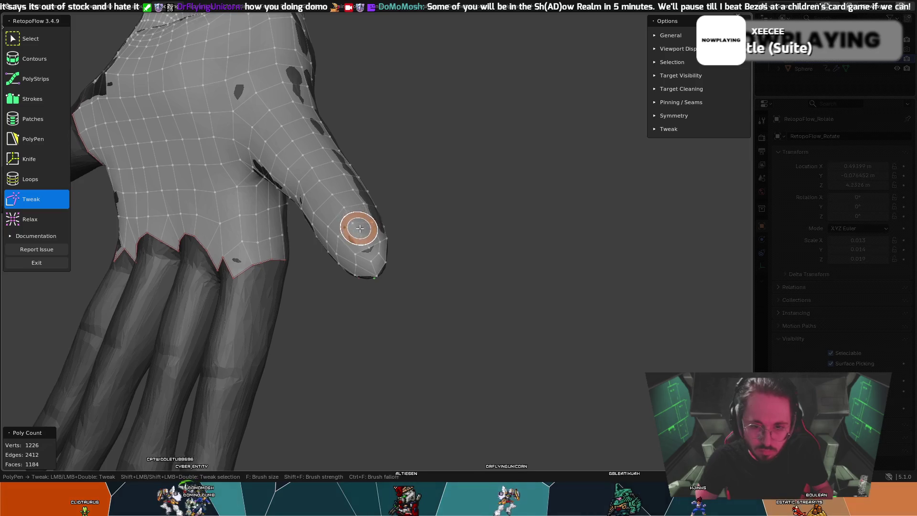
# Step: Snap a PolyPen vertex to the hole's lower-left corner, adding a face that leaves only a small gap
pyautogui.press('t')
pyautogui.moveTo(369, 250)
pyautogui.mouseDown(button='middle')
pyautogui.moveTo(379, 226)
pyautogui.moveTo(342, 169)
pyautogui.moveTo(311, 153)
pyautogui.moveTo(379, 123)
pyautogui.moveTo(383, 105)
pyautogui.moveTo(380, 115)
pyautogui.mouseUp(button='middle')
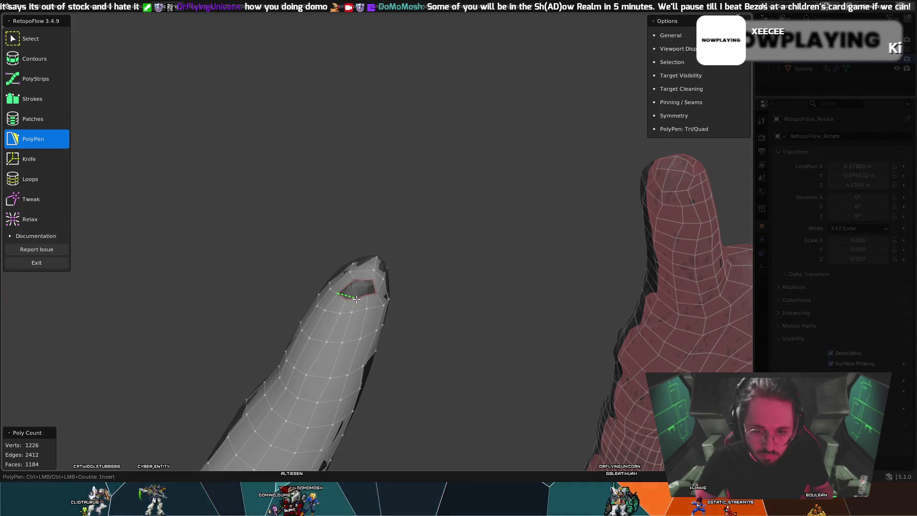
pyautogui.click(346, 298)
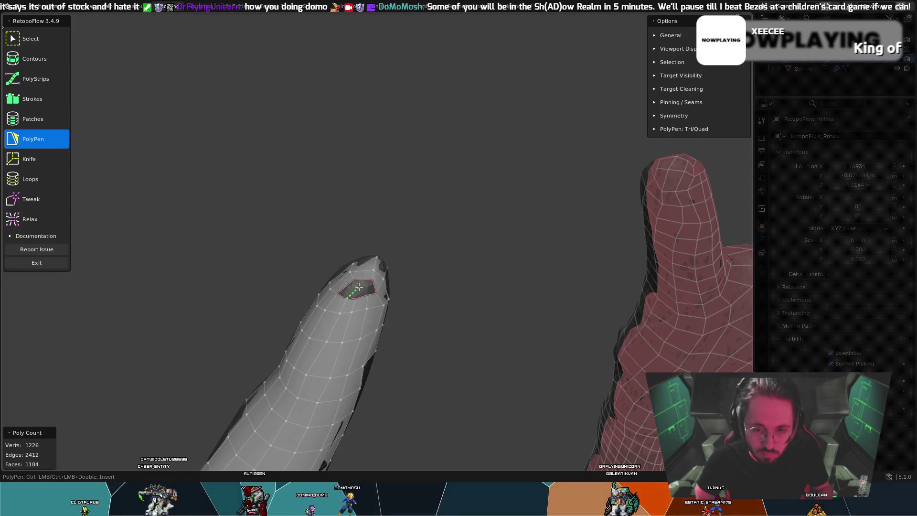
pyautogui.moveTo(346, 285)
pyautogui.mouseDown(button='middle')
pyautogui.moveTo(352, 278)
pyautogui.moveTo(338, 299)
pyautogui.moveTo(360, 308)
pyautogui.mouseUp(button='middle')
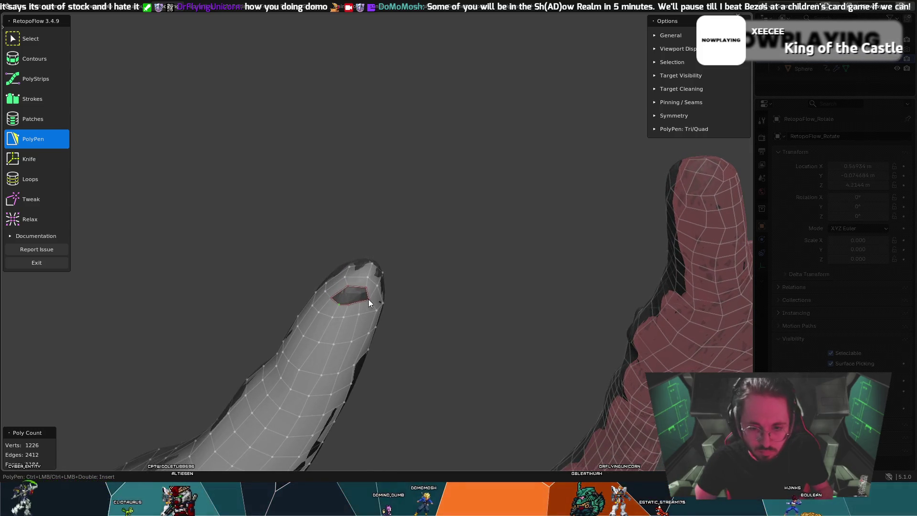
pyautogui.press('t')
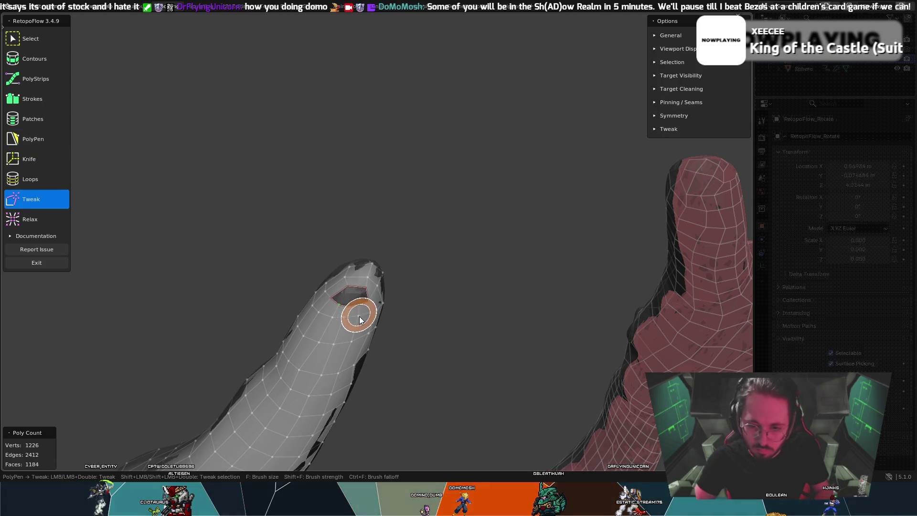
pyautogui.press('t')
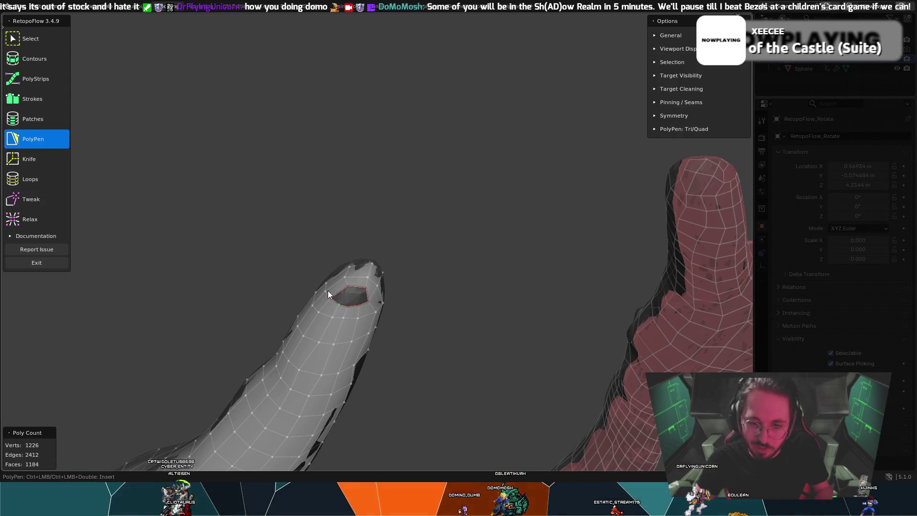
# Step: Orbit and zoom around the finger to check the nearly capped tip from all sides
pyautogui.moveTo(318, 260)
pyautogui.mouseDown(button='middle')
pyautogui.moveTo(405, 276)
pyautogui.moveTo(274, 244)
pyautogui.moveTo(203, 248)
pyautogui.moveTo(239, 244)
pyautogui.mouseUp(button='middle')
pyautogui.scroll(5, 238, 244)
pyautogui.moveTo(333, 237)
pyautogui.mouseDown(button='middle')
pyautogui.moveTo(384, 221)
pyautogui.moveTo(420, 294)
pyautogui.mouseUp(button='middle')
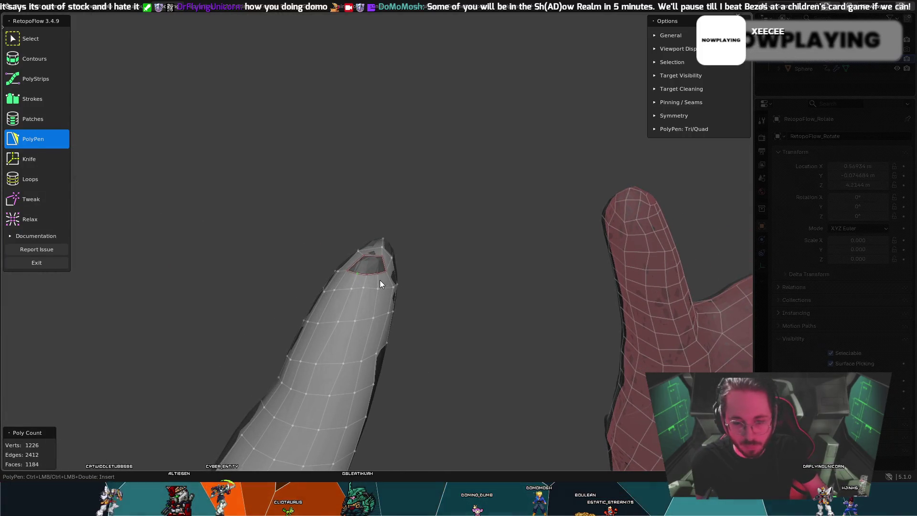
pyautogui.moveTo(372, 278)
pyautogui.mouseDown(button='middle')
pyautogui.moveTo(410, 282)
pyautogui.moveTo(391, 300)
pyautogui.mouseUp(button='middle')
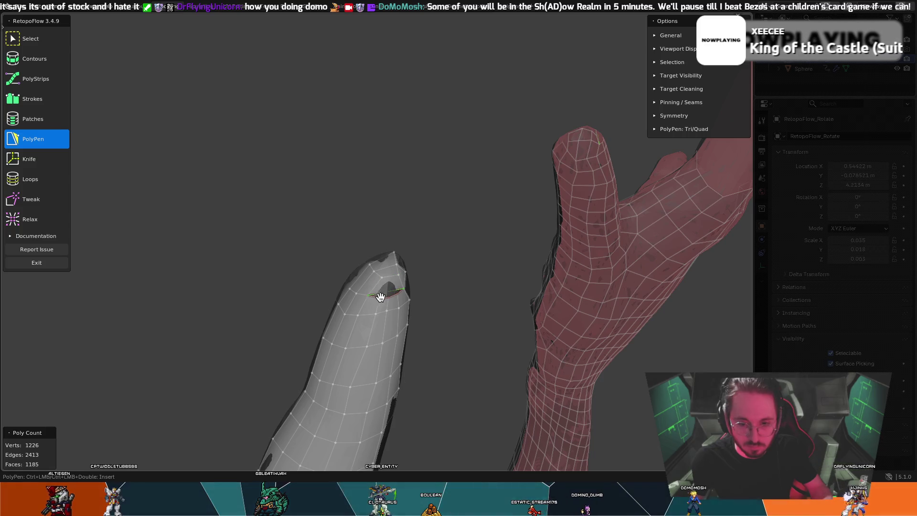
pyautogui.moveTo(398, 308)
pyautogui.mouseDown(button='middle')
pyautogui.moveTo(362, 293)
pyautogui.moveTo(354, 301)
pyautogui.mouseUp(button='middle')
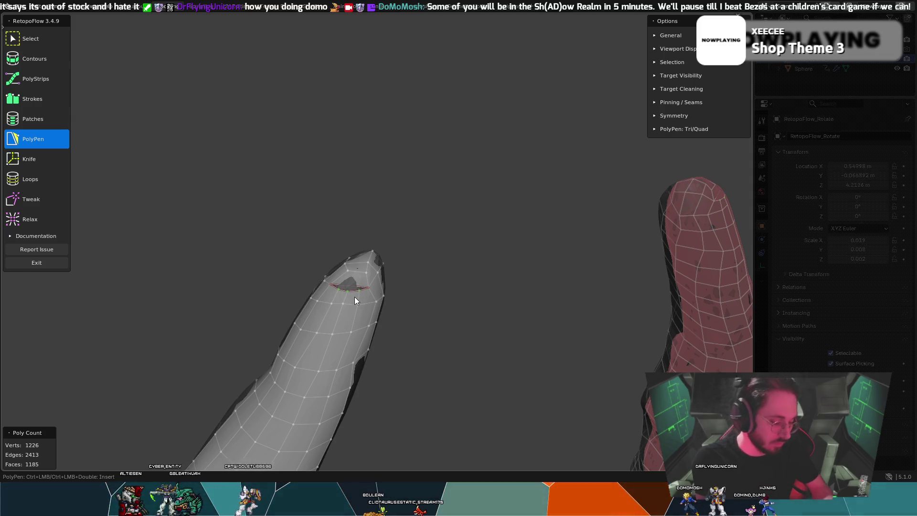
# Step: Delete the badly placed tip vertices via X > Delete > Vertices and insert a new vertex at the hole edge
pyautogui.press('x')
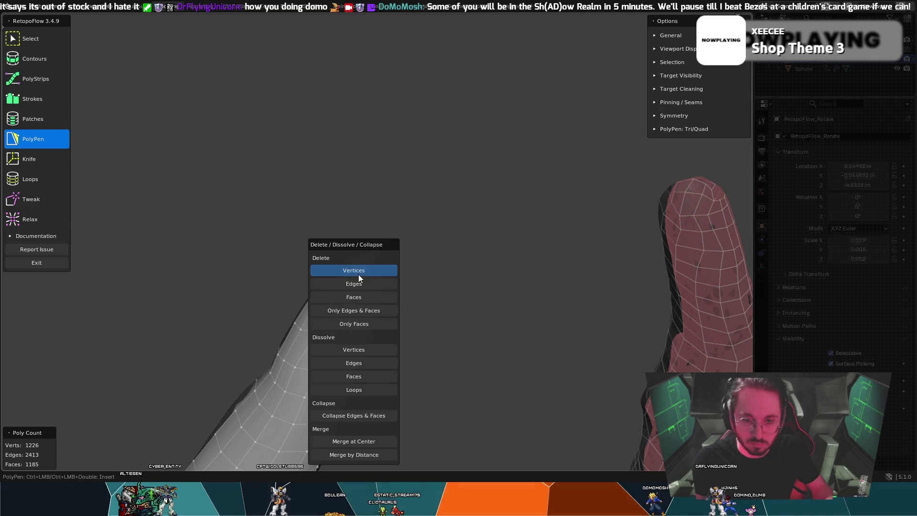
pyautogui.click(359, 274)
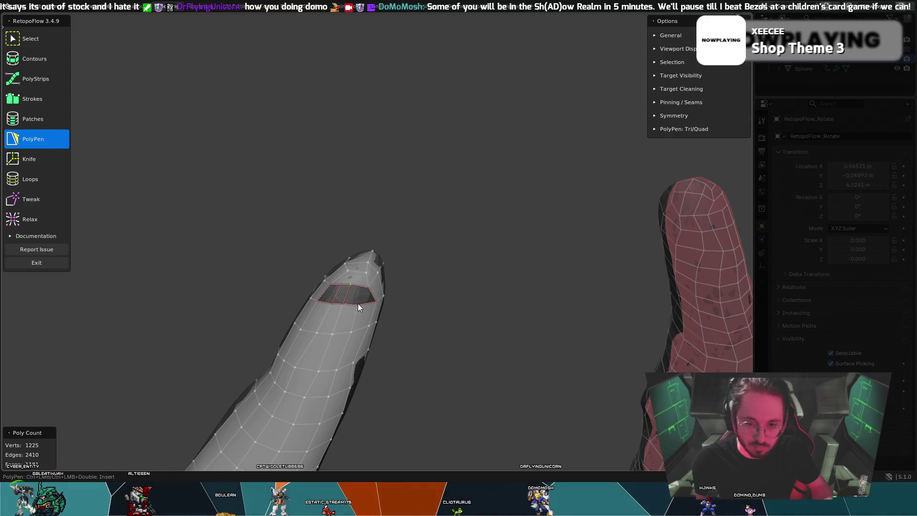
pyautogui.click(369, 292)
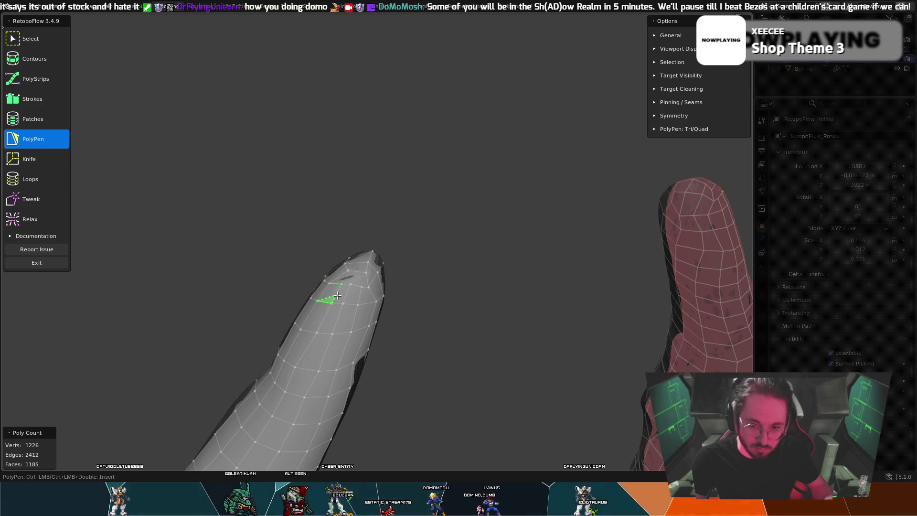
pyautogui.moveTo(363, 257); pyautogui.dragTo(361, 252, button='middle')
# Step: Brush the fingertip vertices closer to the sculpt with Tweak, checking from each side of the finger
pyautogui.press('t')
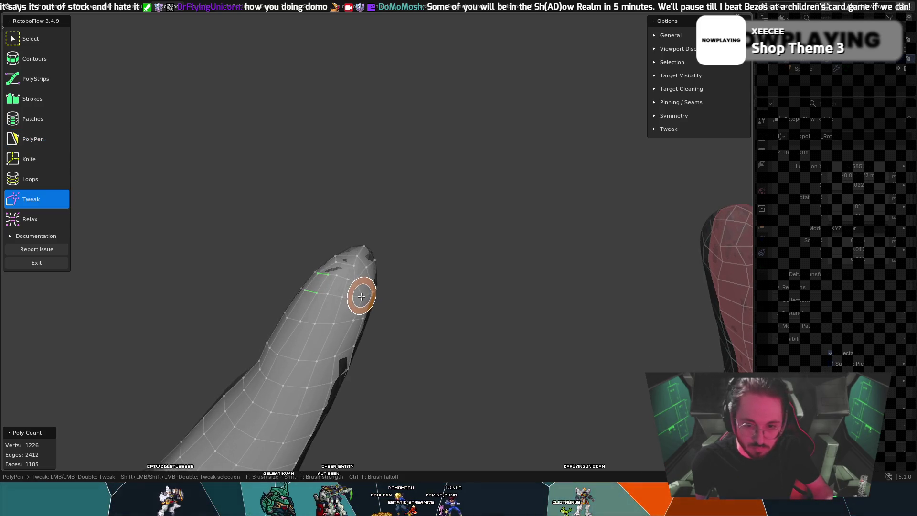
pyautogui.press('q')
pyautogui.moveTo(361, 279)
pyautogui.mouseDown(button='middle')
pyautogui.moveTo(376, 311)
pyautogui.moveTo(391, 310)
pyautogui.mouseUp(button='middle')
pyautogui.press('t')
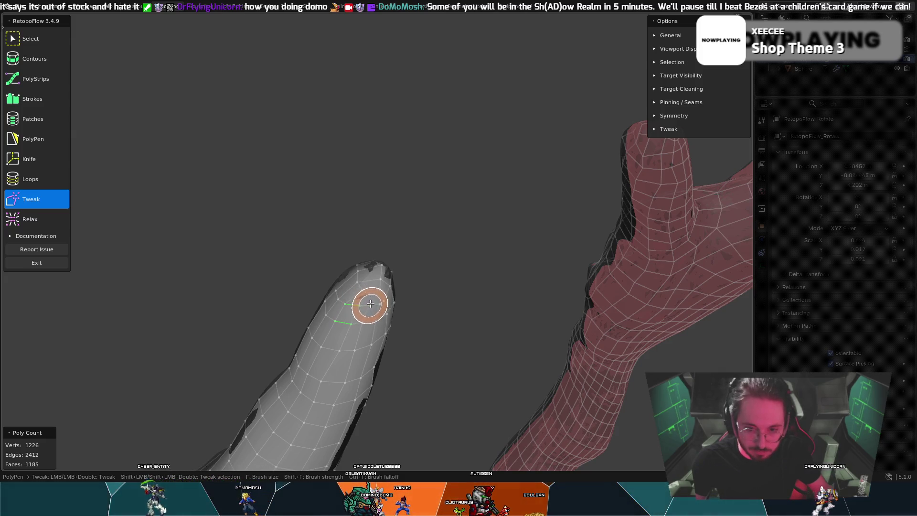
pyautogui.press('t')
pyautogui.press('t')
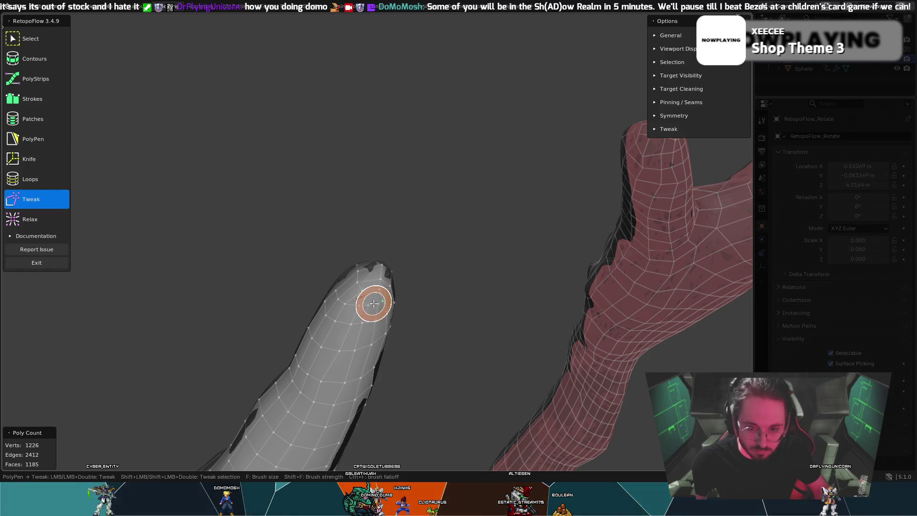
pyautogui.moveTo(385, 309); pyautogui.dragTo(347, 278, button='middle')
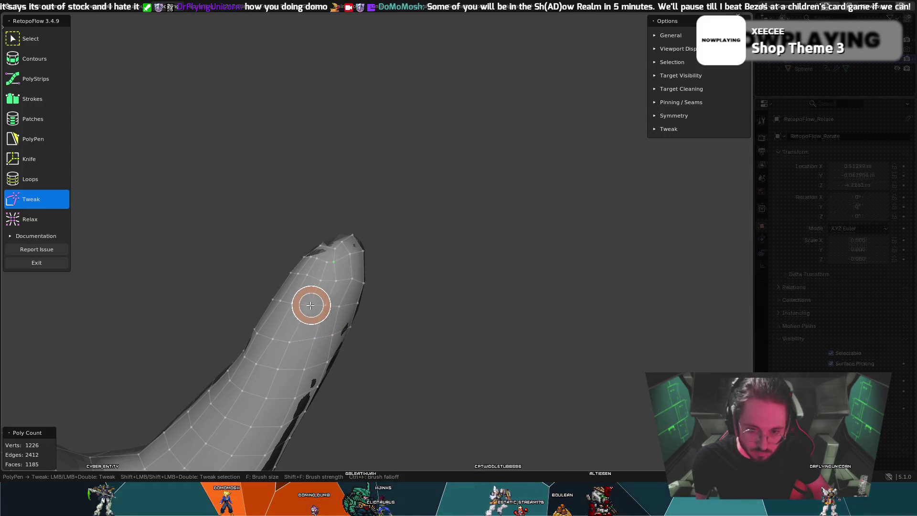
pyautogui.press('5')
pyautogui.moveTo(320, 305); pyautogui.dragTo(378, 298, button='middle')
pyautogui.moveTo(454, 303)
pyautogui.mouseDown(button='middle')
pyautogui.moveTo(436, 342)
pyautogui.moveTo(415, 314)
pyautogui.moveTo(372, 308)
pyautogui.moveTo(282, 324)
pyautogui.moveTo(226, 284)
pyautogui.moveTo(337, 287)
pyautogui.moveTo(320, 285)
pyautogui.mouseUp(button='middle')
# Step: Keep alternating Tweak and PolyPen to even out vertices along the finger's length
pyautogui.press('8')
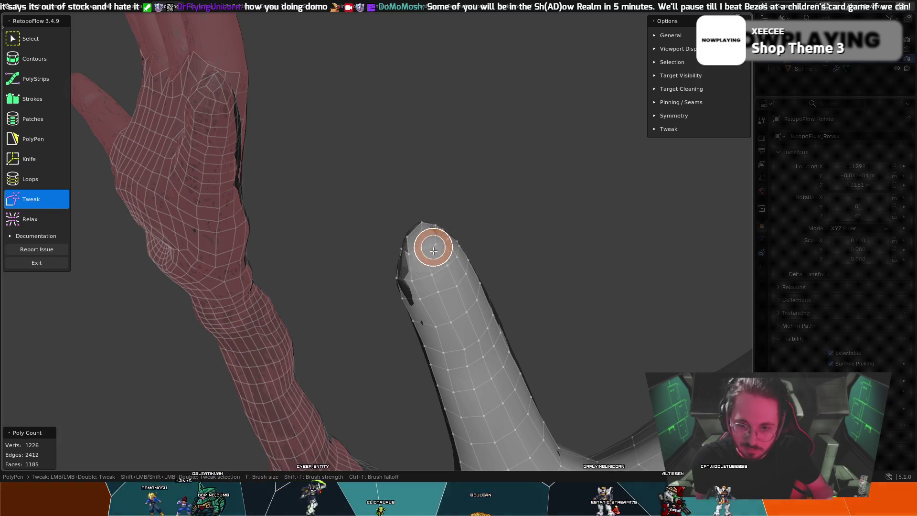
pyautogui.moveTo(408, 254)
pyautogui.mouseDown(button='middle')
pyautogui.moveTo(429, 277)
pyautogui.moveTo(429, 295)
pyautogui.mouseUp(button='middle')
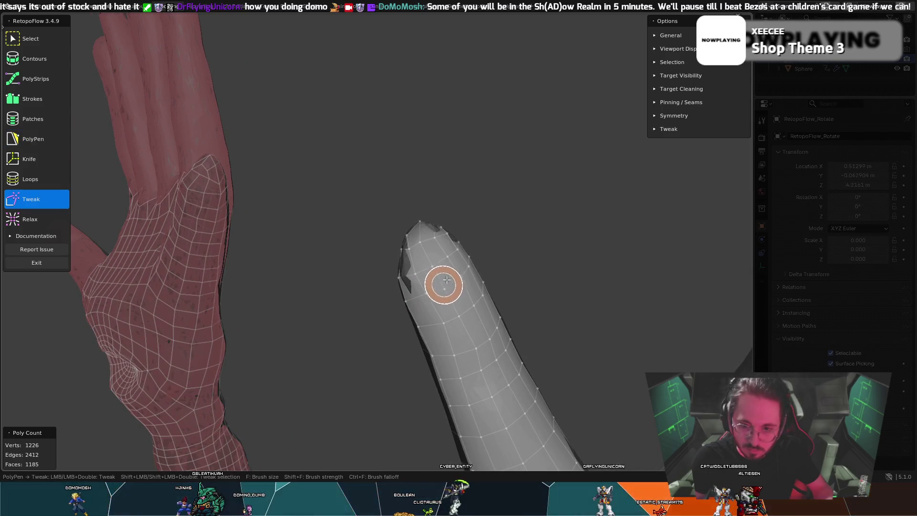
pyautogui.press('5')
pyautogui.moveTo(452, 266)
pyautogui.mouseDown(button='middle')
pyautogui.moveTo(409, 252)
pyautogui.moveTo(201, 257)
pyautogui.moveTo(175, 209)
pyautogui.moveTo(389, 268)
pyautogui.moveTo(338, 281)
pyautogui.mouseUp(button='middle')
pyautogui.press('8')
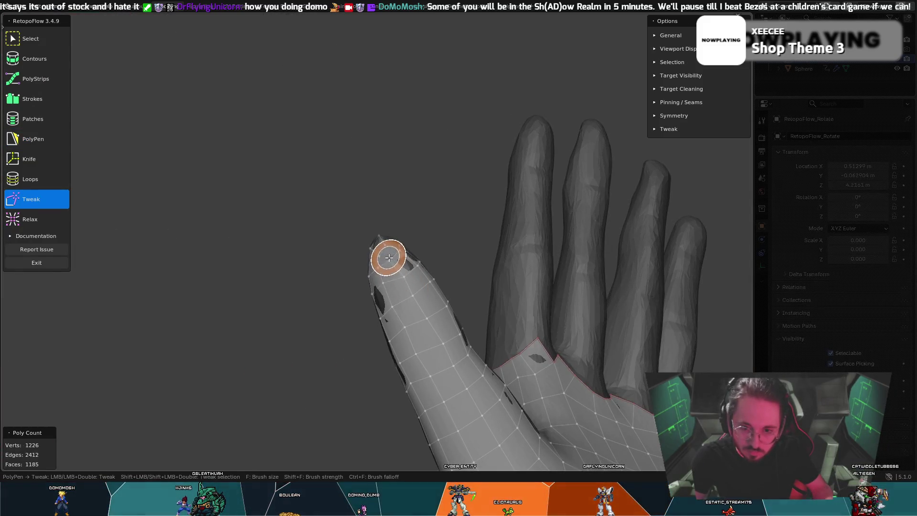
pyautogui.press('5')
pyautogui.moveTo(405, 274)
pyautogui.mouseDown(button='middle')
pyautogui.moveTo(386, 273)
pyautogui.moveTo(413, 264)
pyautogui.moveTo(399, 290)
pyautogui.moveTo(366, 301)
pyautogui.mouseUp(button='middle')
pyautogui.press('8')
pyautogui.press('5')
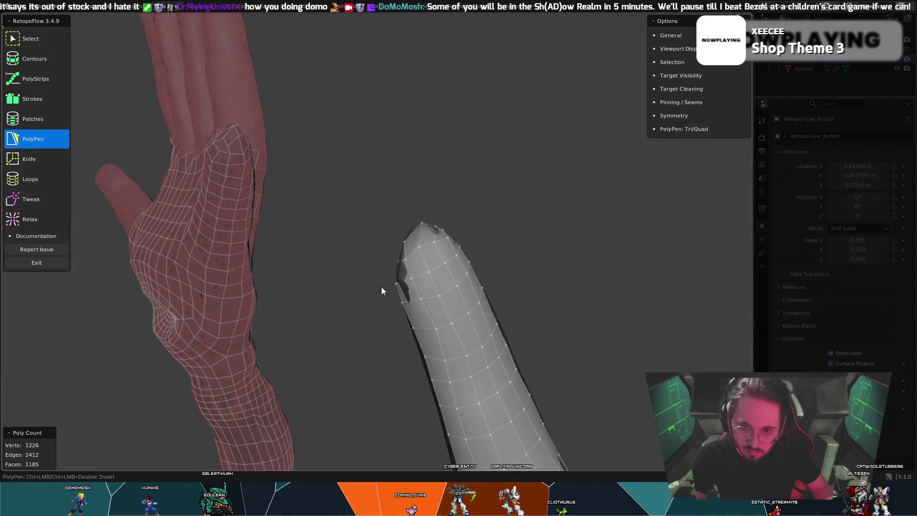
pyautogui.press('8')
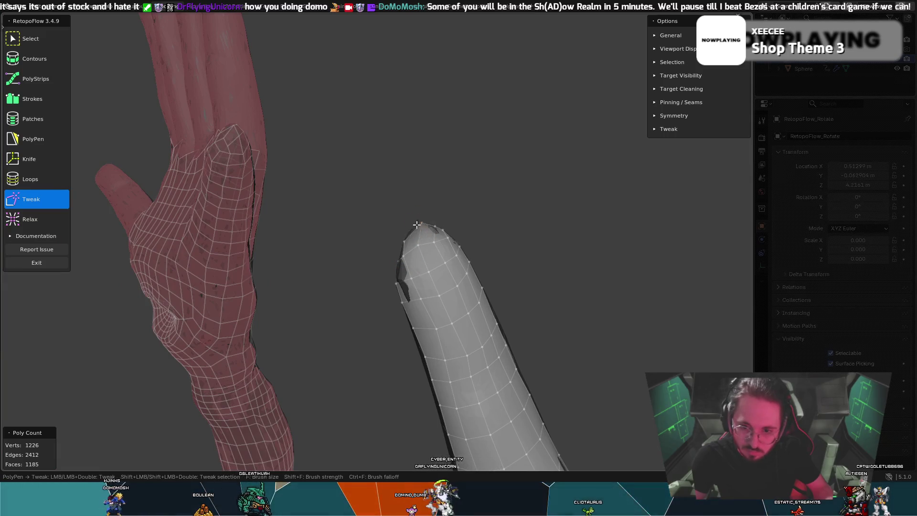
pyautogui.press('5')
pyautogui.moveTo(422, 223)
pyautogui.mouseDown(button='middle')
pyautogui.moveTo(452, 255)
pyautogui.moveTo(421, 216)
pyautogui.mouseUp(button='middle')
pyautogui.press('8')
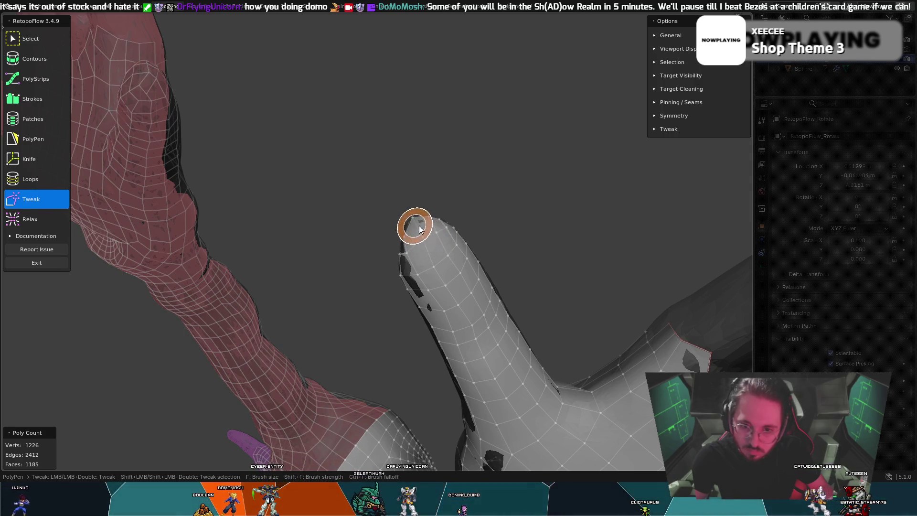
# Step: Orbit out to review the whole hand and in toward the retopologised thumb
pyautogui.moveTo(416, 227); pyautogui.dragTo(491, 215, button='middle')
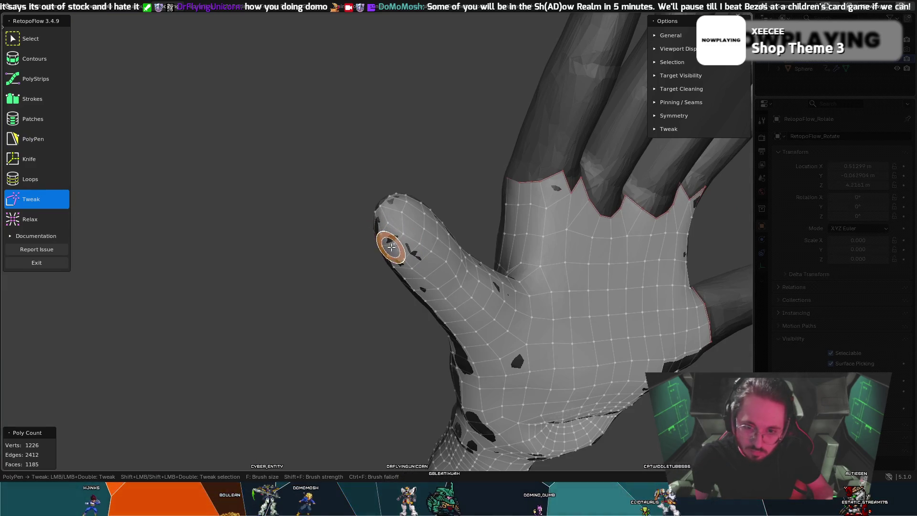
pyautogui.moveTo(391, 227); pyautogui.dragTo(385, 246, button='middle')
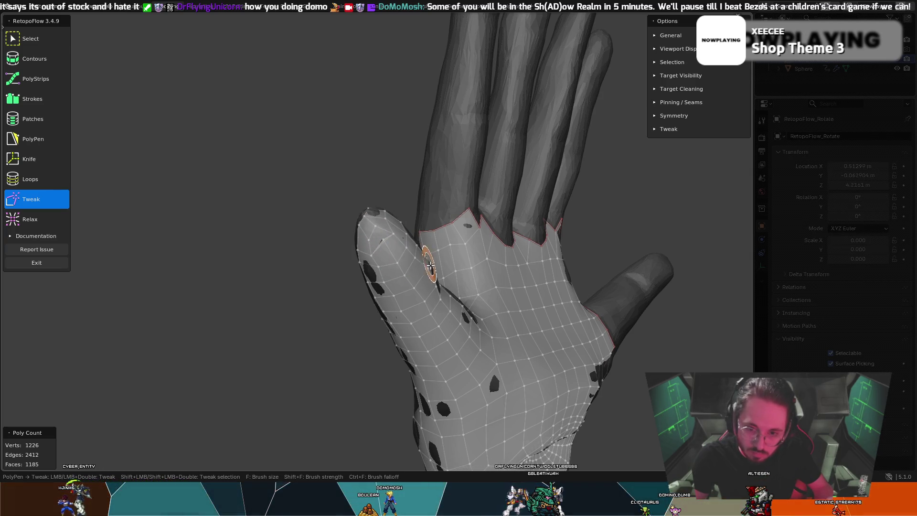
pyautogui.moveTo(425, 267); pyautogui.dragTo(383, 264, button='middle')
pyautogui.scroll(3, 447, 314)
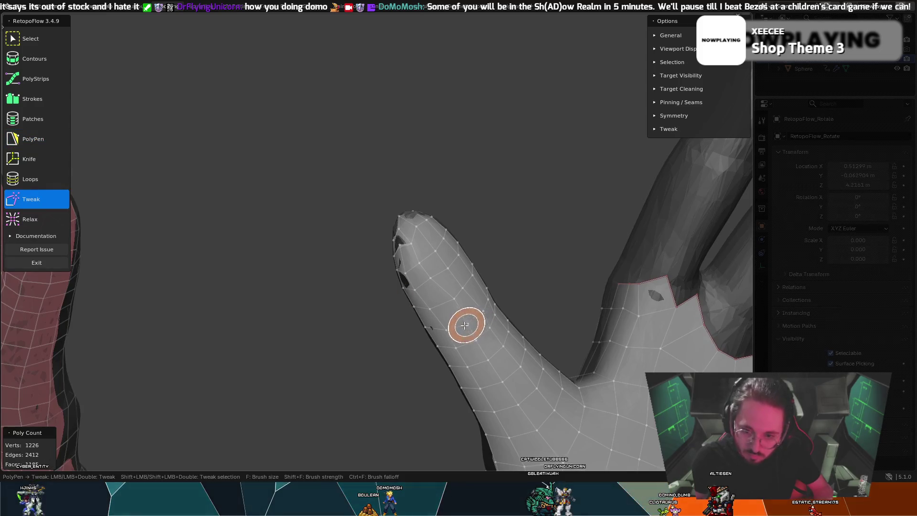
pyautogui.press('5')
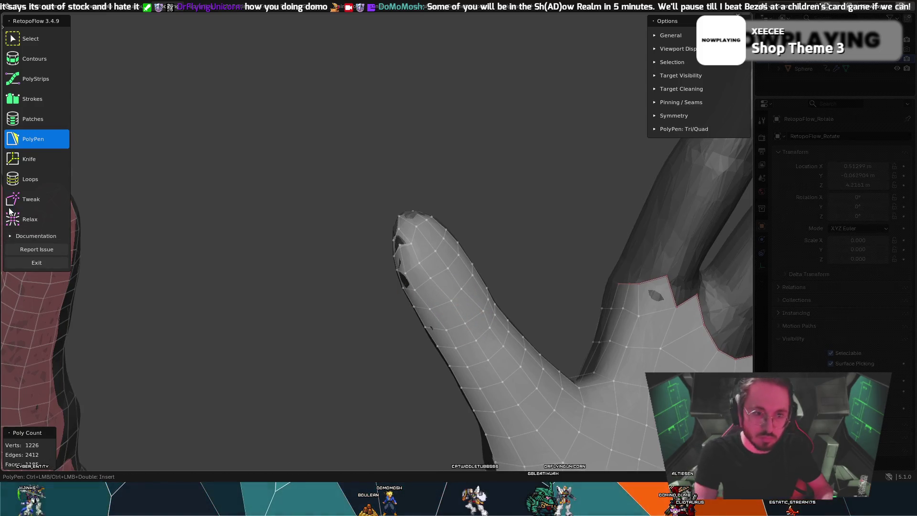
# Step: Relax the finger mesh vertices with the Relax brush and review it against the red sculpt
pyautogui.click(22, 219)
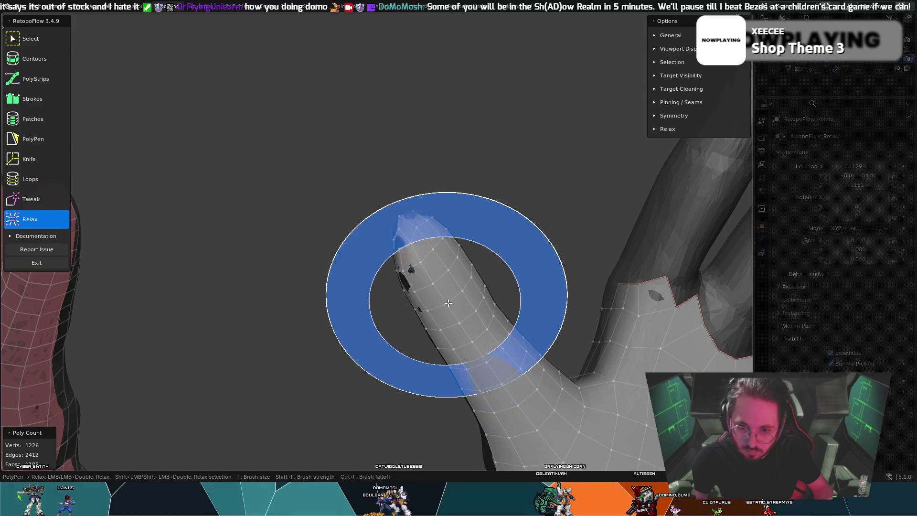
pyautogui.scroll(-5, 444, 305)
pyautogui.scroll(5, 387, 329)
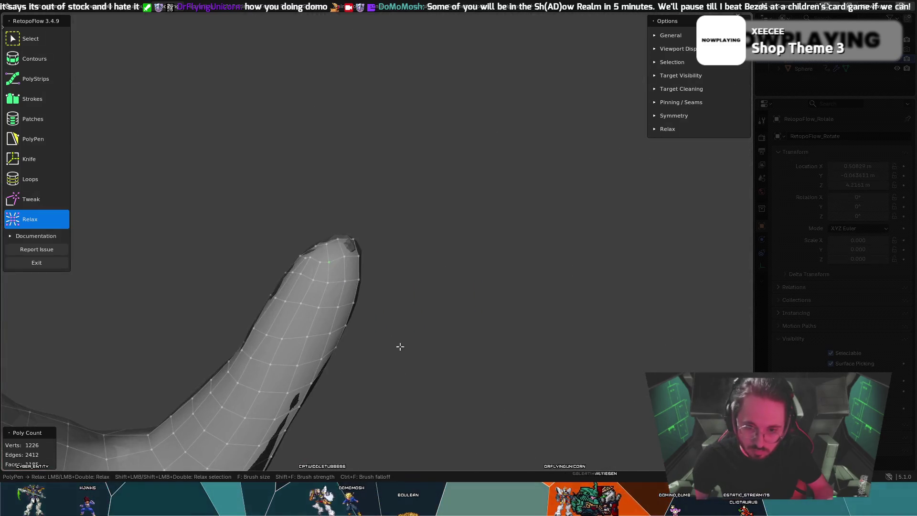
pyautogui.moveTo(412, 343)
pyautogui.mouseDown(button='middle')
pyautogui.moveTo(302, 290)
pyautogui.moveTo(389, 256)
pyautogui.mouseUp(button='middle')
pyautogui.scroll(2, 337, 256)
pyautogui.scroll(2, 291, 232)
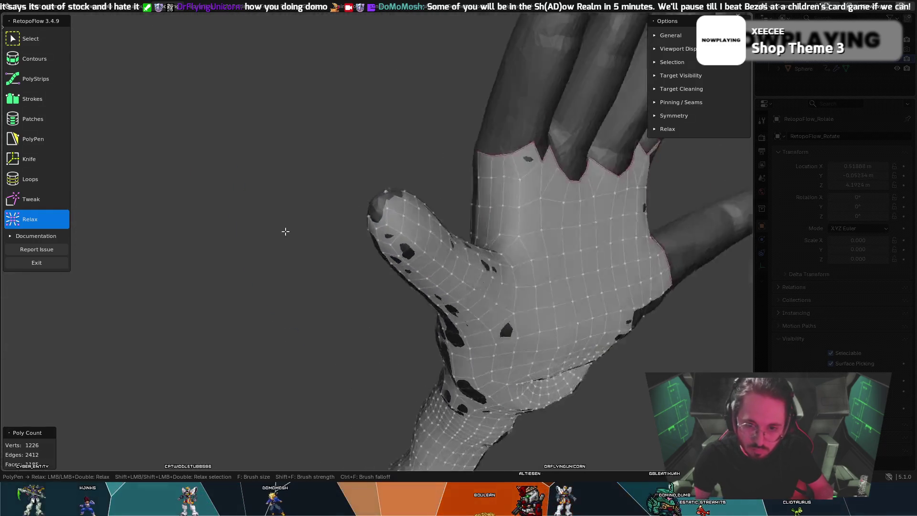
pyautogui.moveTo(291, 232); pyautogui.dragTo(259, 228, button='middle')
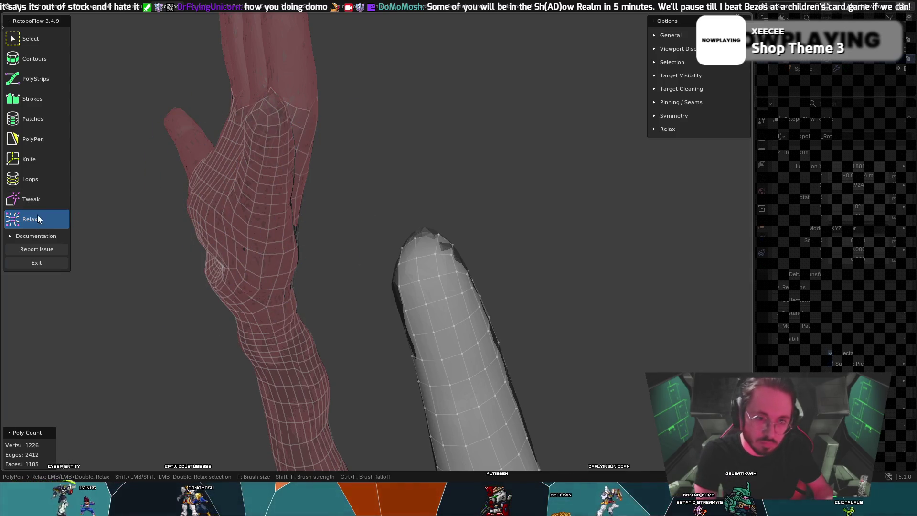
pyautogui.click(51, 141)
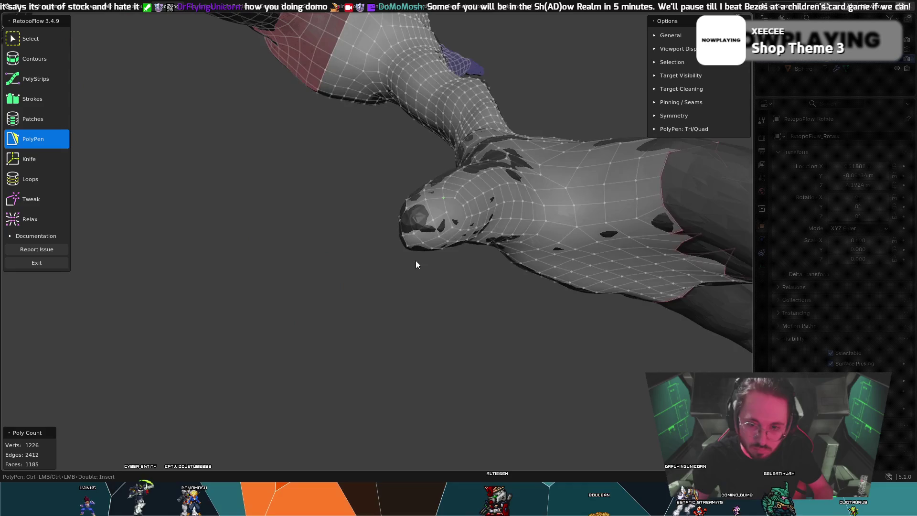
pyautogui.moveTo(380, 196); pyautogui.dragTo(416, 243, button='middle')
# Step: Tweak the fingertip vertices into a rounder outline, orbiting to check against the sculpt
pyautogui.press('t')
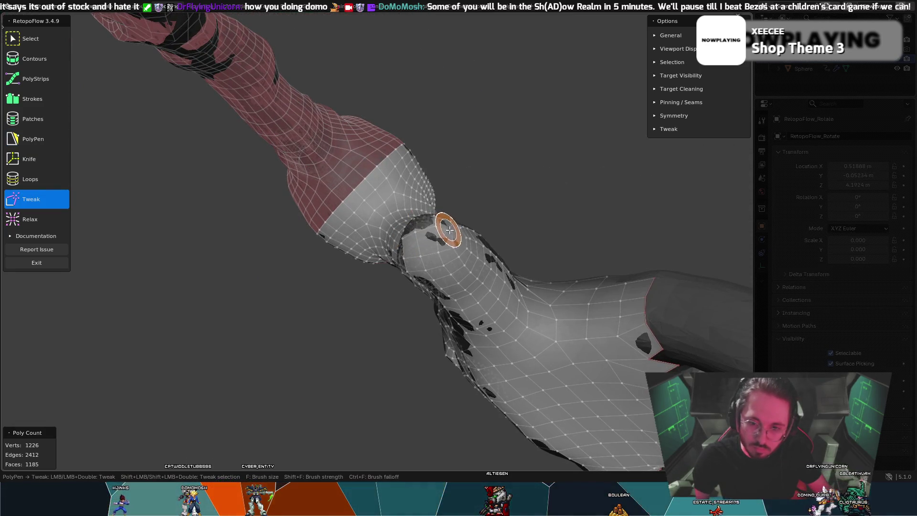
pyautogui.press('5')
pyautogui.moveTo(433, 223)
pyautogui.mouseDown(button='middle')
pyautogui.moveTo(390, 216)
pyautogui.moveTo(384, 179)
pyautogui.moveTo(414, 147)
pyautogui.moveTo(462, 195)
pyautogui.moveTo(442, 211)
pyautogui.moveTo(460, 215)
pyautogui.moveTo(380, 225)
pyautogui.moveTo(427, 221)
pyautogui.mouseUp(button='middle')
pyautogui.press('8')
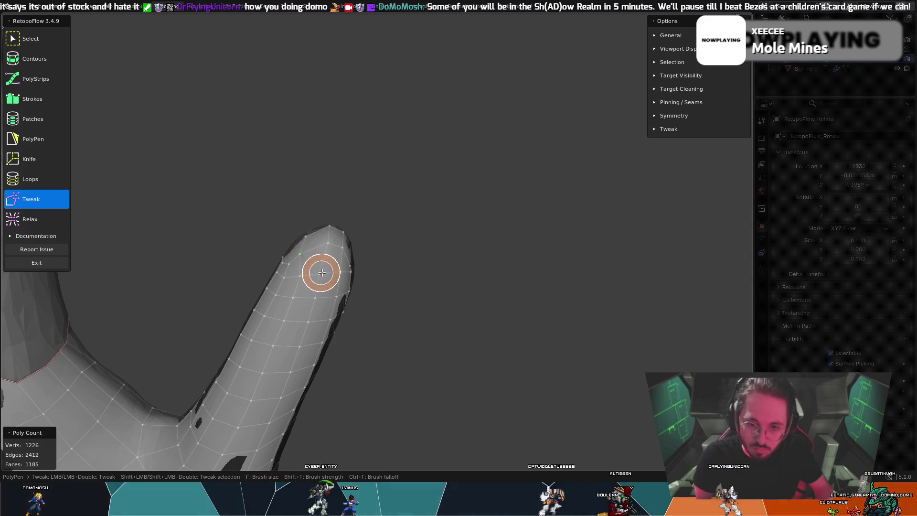
pyautogui.press('5')
pyautogui.moveTo(302, 251)
pyautogui.mouseDown(button='middle')
pyautogui.moveTo(379, 272)
pyautogui.moveTo(326, 291)
pyautogui.moveTo(381, 280)
pyautogui.mouseUp(button='middle')
pyautogui.press('8')
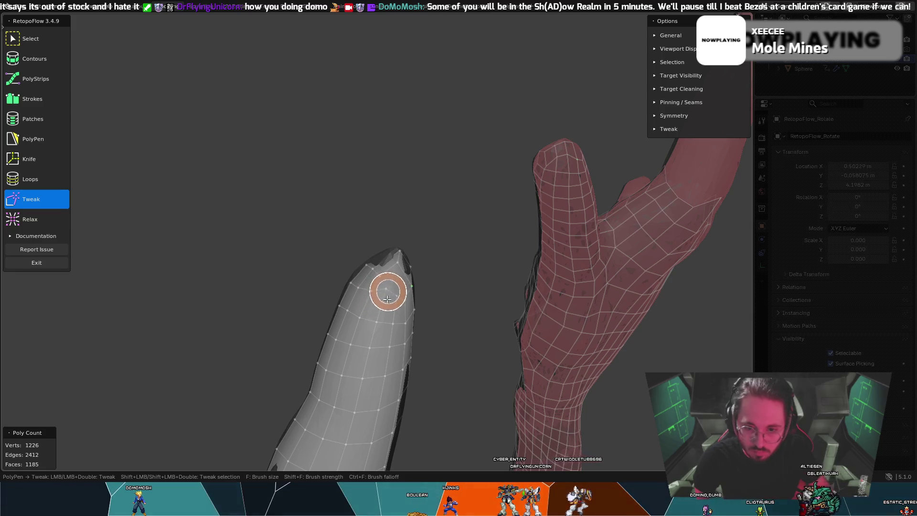
pyautogui.moveTo(411, 291)
pyautogui.mouseDown(button='middle')
pyautogui.moveTo(334, 293)
pyautogui.moveTo(395, 277)
pyautogui.moveTo(465, 288)
pyautogui.moveTo(419, 268)
pyautogui.mouseUp(button='middle')
# Step: Pull fingertip vertices over the dark gaps in the sculpt, toggling Tweak and PolyPen between angles
pyautogui.press('e')
pyautogui.press('t')
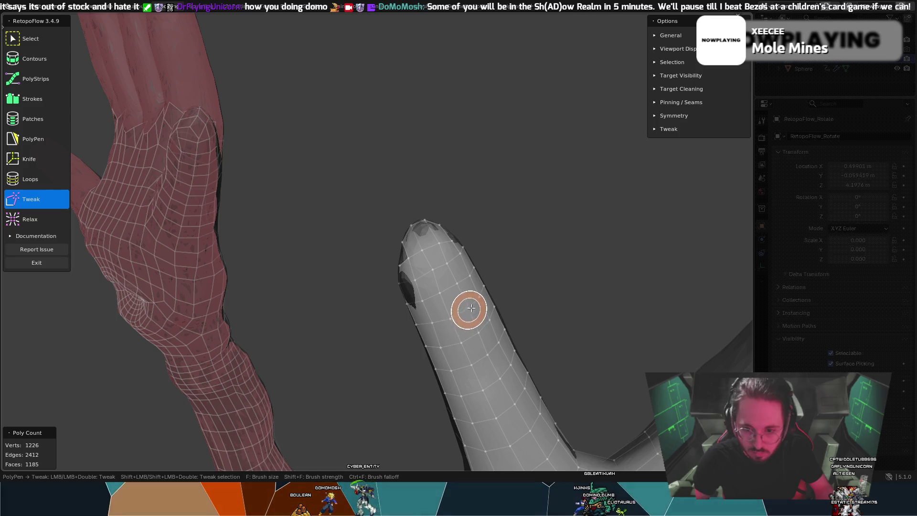
pyautogui.press('e')
pyautogui.moveTo(456, 296)
pyautogui.mouseDown(button='middle')
pyautogui.moveTo(517, 283)
pyautogui.moveTo(506, 266)
pyautogui.mouseUp(button='middle')
pyautogui.press('t')
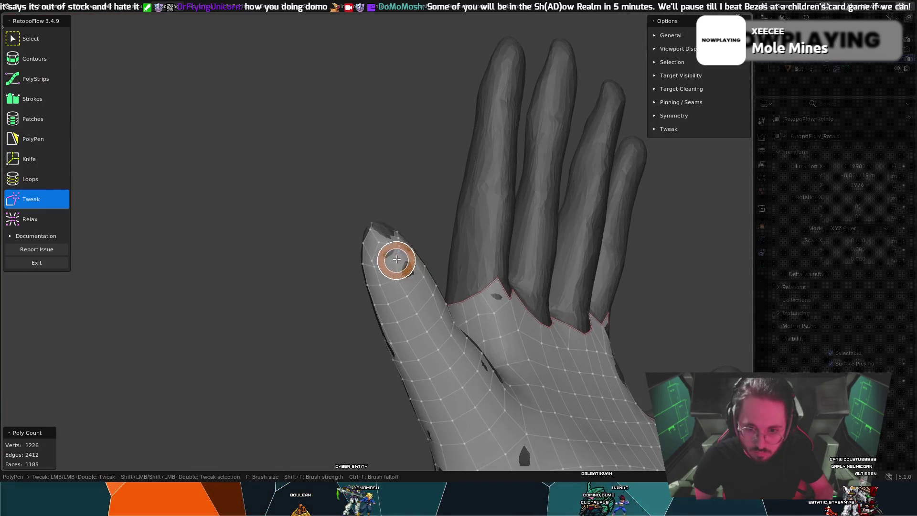
pyautogui.moveTo(388, 261)
pyautogui.mouseDown()
pyautogui.moveTo(394, 272)
pyautogui.moveTo(403, 256)
pyautogui.moveTo(407, 276)
pyautogui.mouseUp()
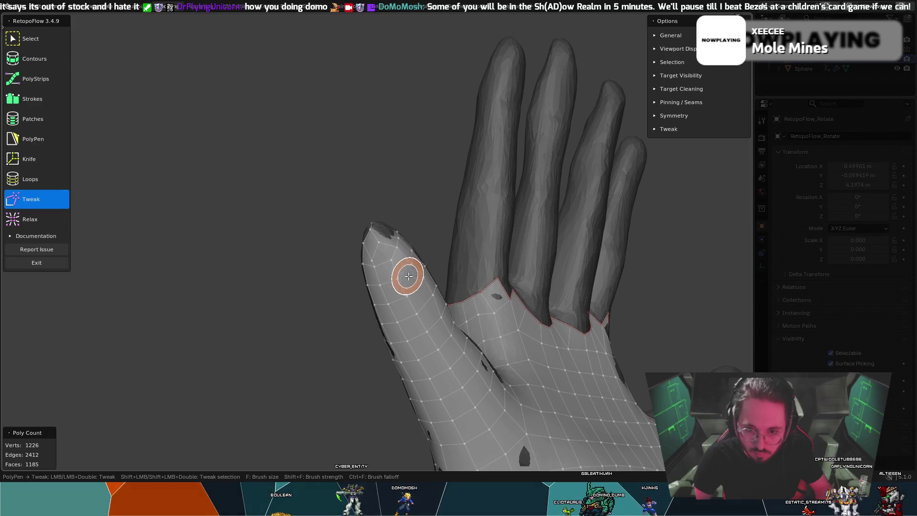
pyautogui.press('e')
pyautogui.moveTo(429, 290)
pyautogui.mouseDown(button='middle')
pyautogui.moveTo(393, 280)
pyautogui.moveTo(433, 282)
pyautogui.mouseUp(button='middle')
pyautogui.press('t')
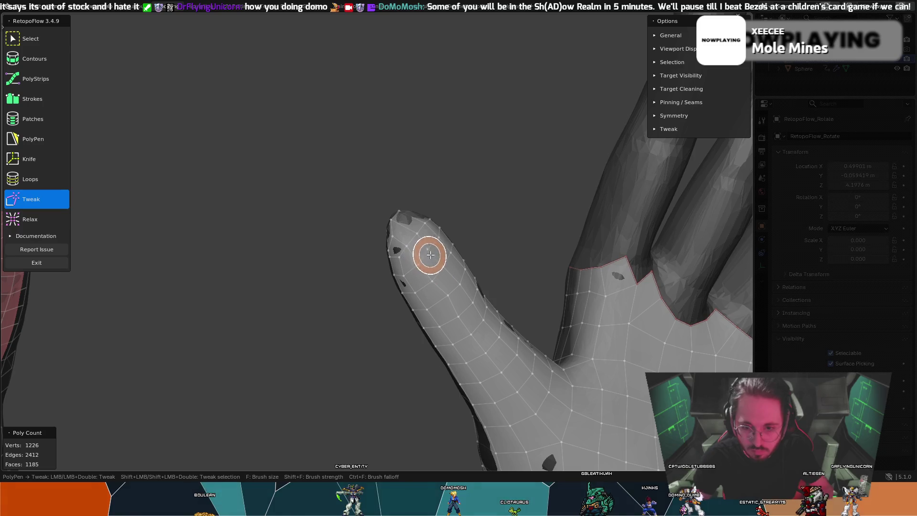
pyautogui.press('e')
pyautogui.moveTo(425, 267)
pyautogui.mouseDown(button='middle')
pyautogui.moveTo(522, 187)
pyautogui.moveTo(614, 283)
pyautogui.moveTo(610, 292)
pyautogui.moveTo(470, 308)
pyautogui.moveTo(427, 324)
pyautogui.moveTo(362, 317)
pyautogui.moveTo(404, 292)
pyautogui.mouseUp(button='middle')
pyautogui.press('t')
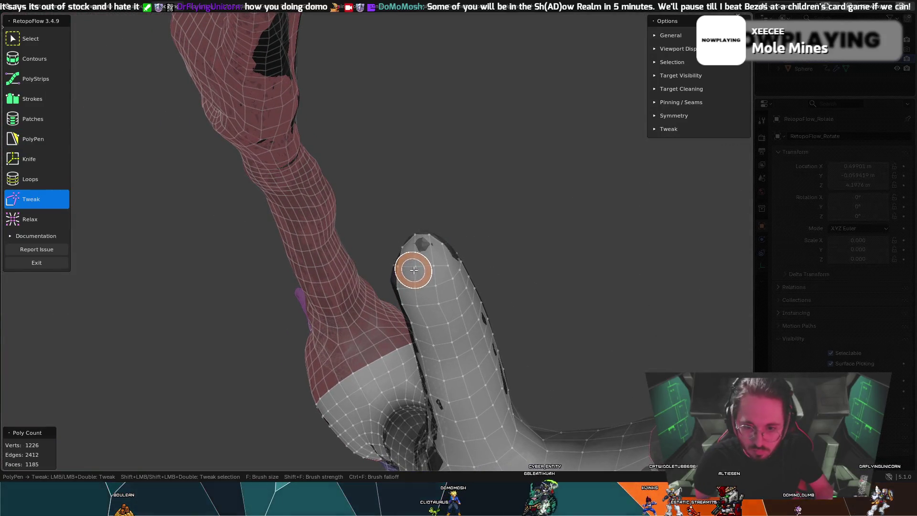
pyautogui.press('e')
pyautogui.moveTo(455, 279)
pyautogui.mouseDown(button='middle')
pyautogui.moveTo(470, 231)
pyautogui.moveTo(453, 255)
pyautogui.mouseUp(button='middle')
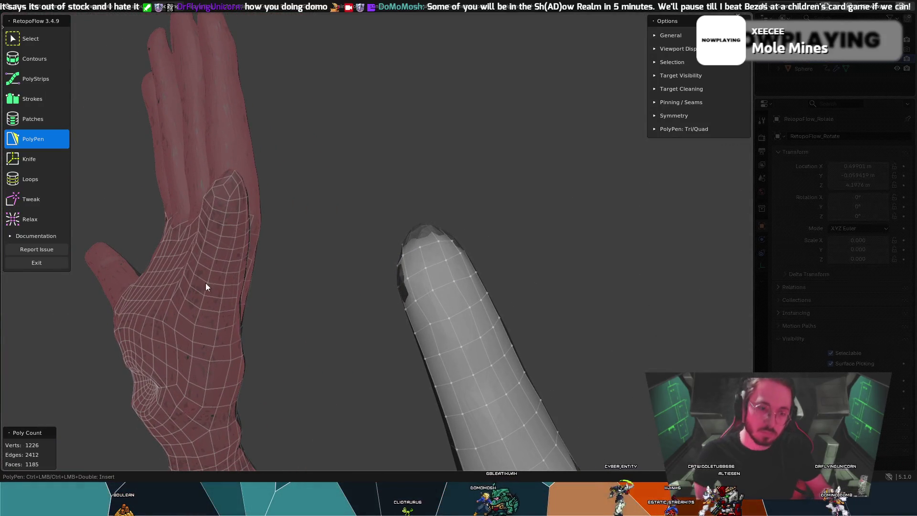
pyautogui.press('7')
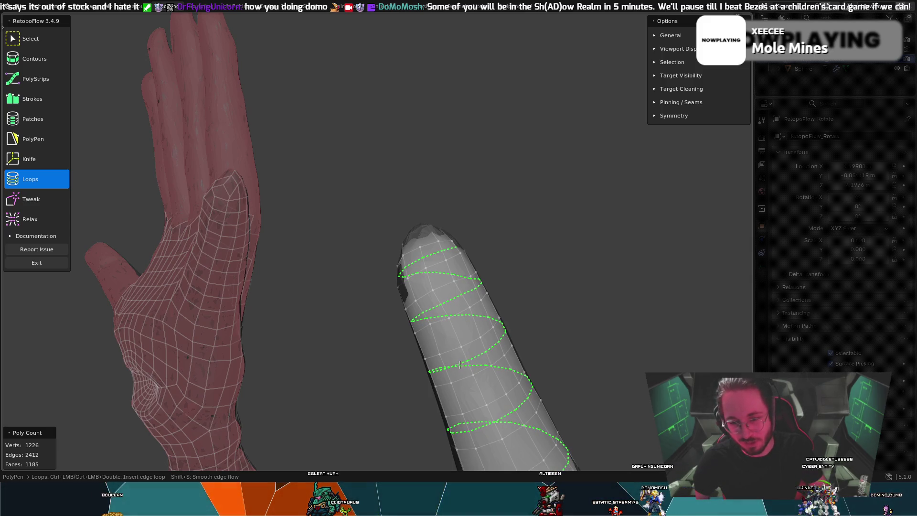
pyautogui.moveTo(487, 266); pyautogui.dragTo(492, 259, button='middle')
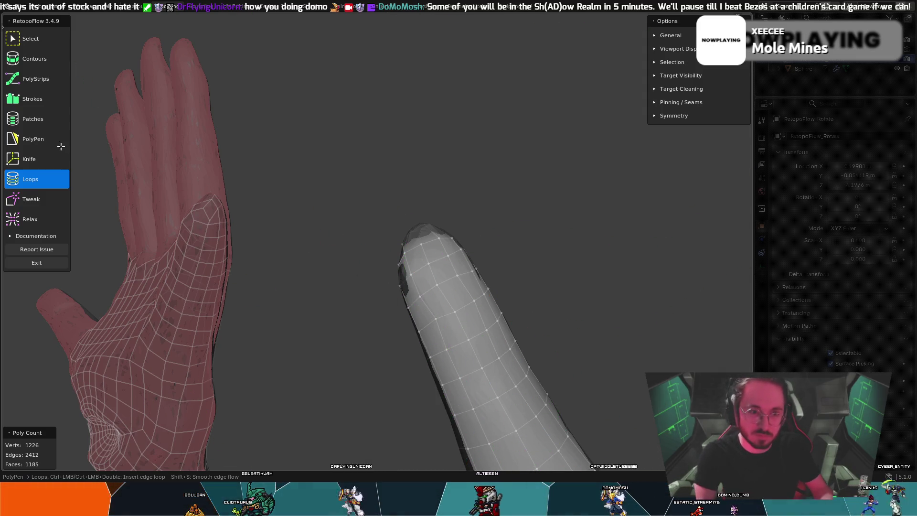
pyautogui.press('8')
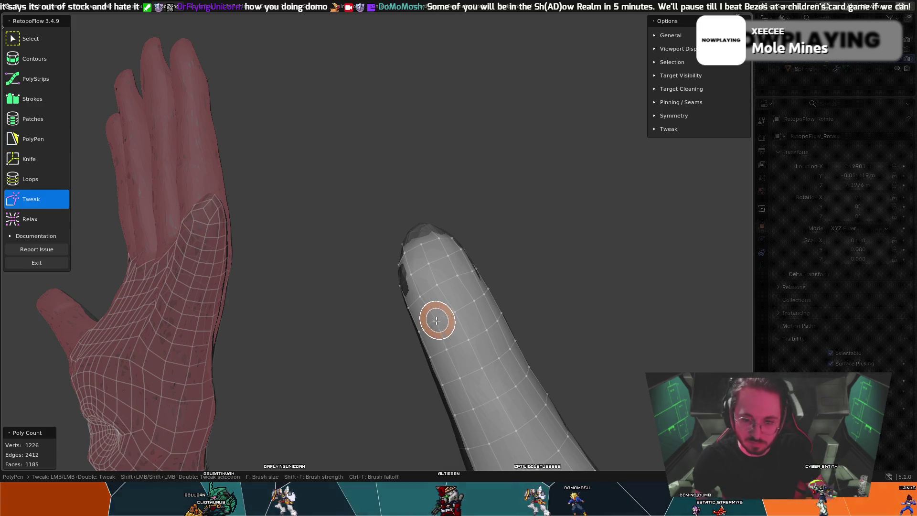
# Step: Orbit the hand to face the index fingertip and activate the Loops tool for edge-loop insertion
pyautogui.press('5')
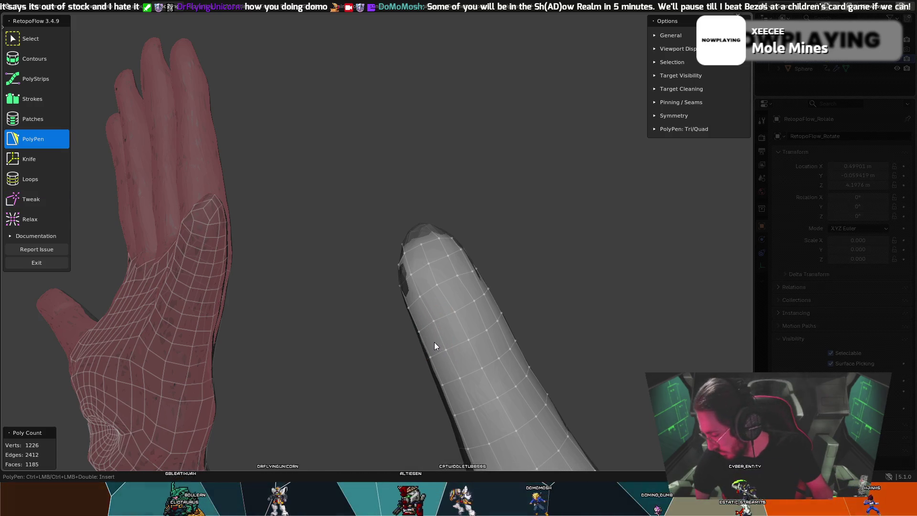
pyautogui.moveTo(447, 313)
pyautogui.mouseDown(button='middle')
pyautogui.moveTo(472, 357)
pyautogui.moveTo(479, 310)
pyautogui.moveTo(535, 290)
pyautogui.moveTo(244, 245)
pyautogui.moveTo(416, 289)
pyautogui.moveTo(502, 255)
pyautogui.moveTo(492, 239)
pyautogui.moveTo(455, 295)
pyautogui.moveTo(563, 236)
pyautogui.moveTo(610, 379)
pyautogui.moveTo(466, 266)
pyautogui.moveTo(441, 286)
pyautogui.moveTo(416, 288)
pyautogui.moveTo(266, 220)
pyautogui.moveTo(246, 243)
pyautogui.moveTo(249, 274)
pyautogui.moveTo(415, 283)
pyautogui.moveTo(280, 222)
pyautogui.moveTo(463, 296)
pyautogui.moveTo(420, 305)
pyautogui.moveTo(359, 278)
pyautogui.mouseUp(button='middle')
pyautogui.scroll(-2, 564, 235)
pyautogui.scroll(-4, 564, 235)
pyautogui.moveTo(198, 150)
pyautogui.mouseDown(button='middle')
pyautogui.moveTo(316, 238)
pyautogui.moveTo(314, 223)
pyautogui.mouseUp(button='middle')
pyautogui.moveTo(299, 255)
pyautogui.mouseDown(button='middle')
pyautogui.moveTo(364, 234)
pyautogui.moveTo(429, 259)
pyautogui.moveTo(422, 226)
pyautogui.moveTo(474, 234)
pyautogui.moveTo(462, 249)
pyautogui.moveTo(499, 253)
pyautogui.moveTo(512, 220)
pyautogui.mouseUp(button='middle')
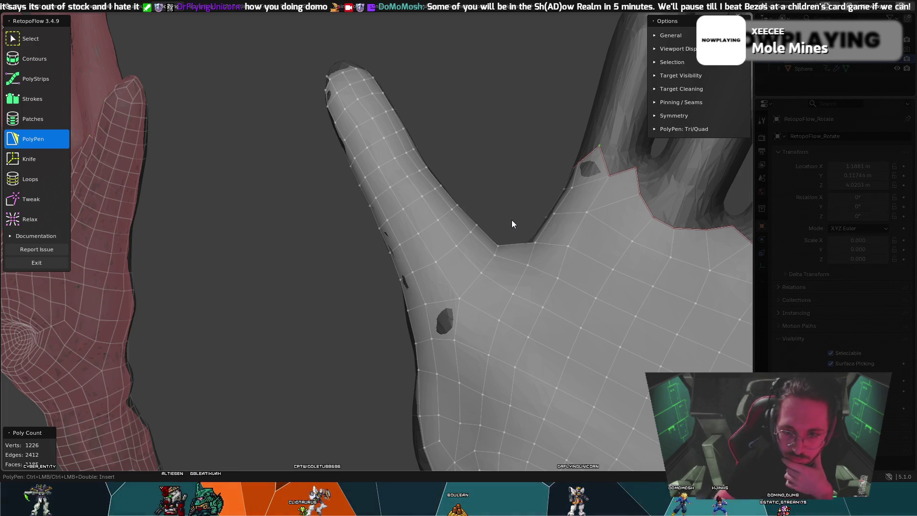
pyautogui.moveTo(466, 152); pyautogui.dragTo(437, 192, button='middle')
pyautogui.moveTo(384, 148)
pyautogui.mouseDown(button='middle')
pyautogui.moveTo(427, 123)
pyautogui.moveTo(451, 153)
pyautogui.moveTo(497, 280)
pyautogui.moveTo(498, 234)
pyautogui.moveTo(485, 241)
pyautogui.moveTo(518, 210)
pyautogui.moveTo(446, 341)
pyautogui.mouseUp(button='middle')
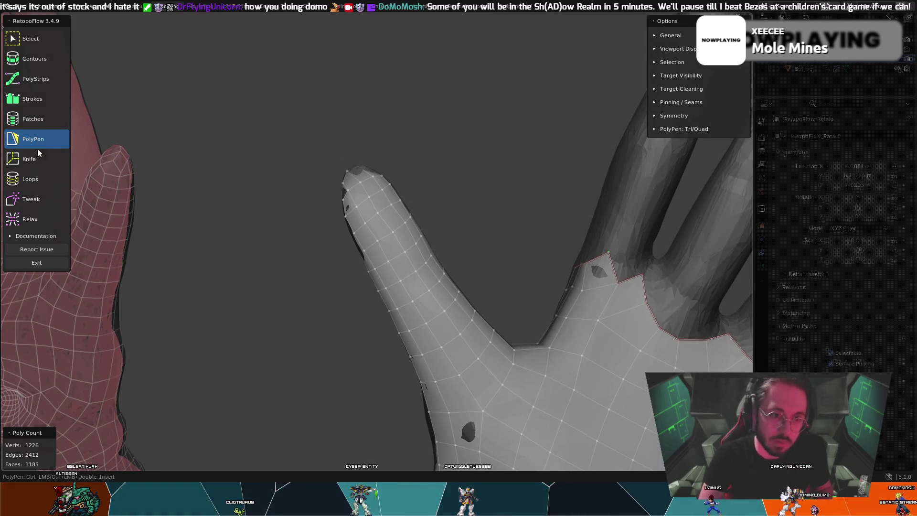
pyautogui.press('7')
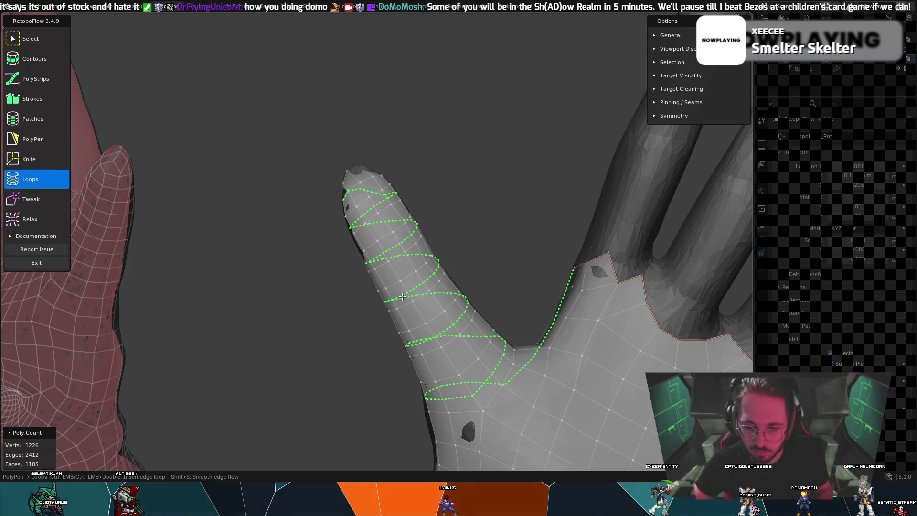
pyautogui.moveTo(426, 288)
pyautogui.mouseDown(button='middle')
pyautogui.moveTo(528, 248)
pyautogui.moveTo(331, 343)
pyautogui.moveTo(299, 317)
pyautogui.mouseUp(button='middle')
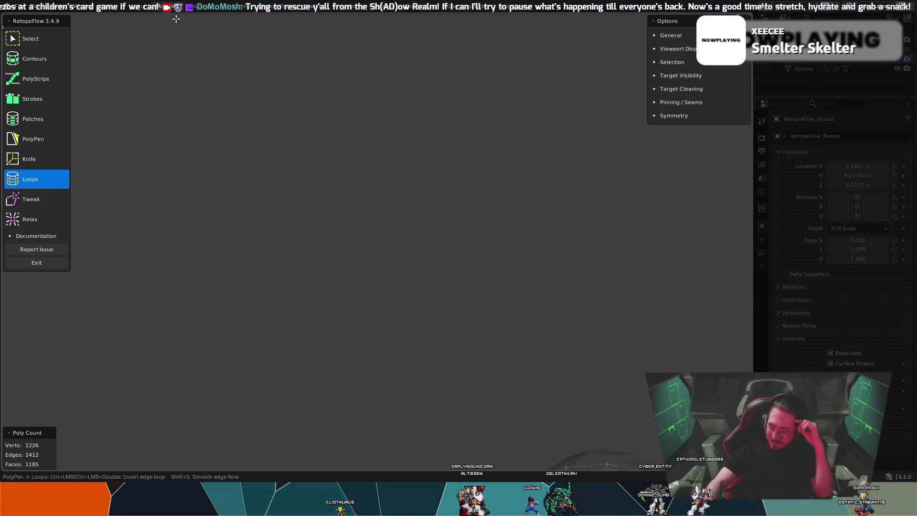
pyautogui.press('5')
pyautogui.moveTo(528, 302)
pyautogui.mouseDown(button='middle')
pyautogui.moveTo(479, 287)
pyautogui.moveTo(510, 342)
pyautogui.moveTo(551, 370)
pyautogui.moveTo(516, 306)
pyautogui.mouseUp(button='middle')
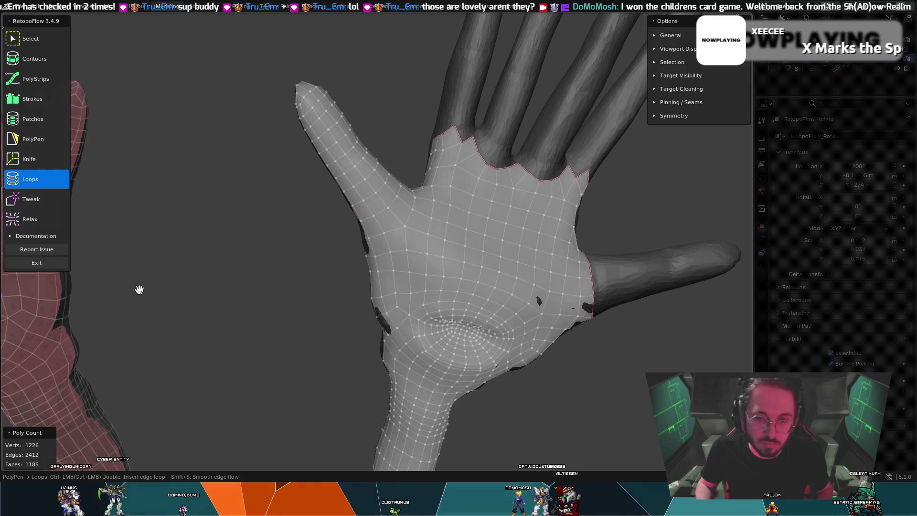
pyautogui.moveTo(124, 284); pyautogui.dragTo(112, 280, button='middle')
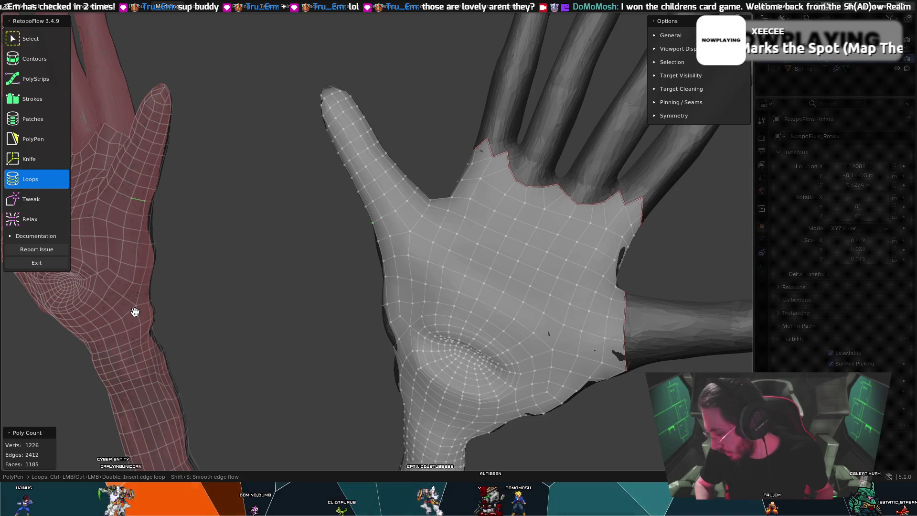
pyautogui.moveTo(457, 268); pyautogui.dragTo(463, 274, button='middle')
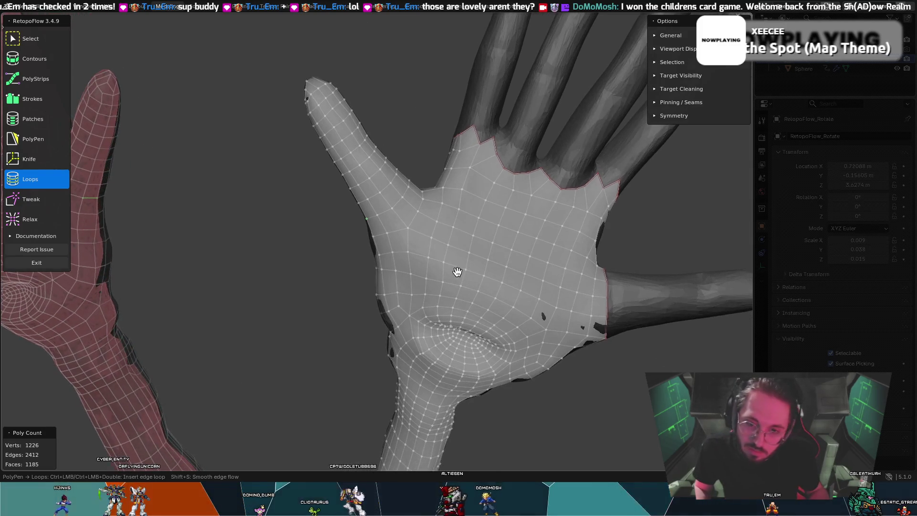
pyautogui.press('8')
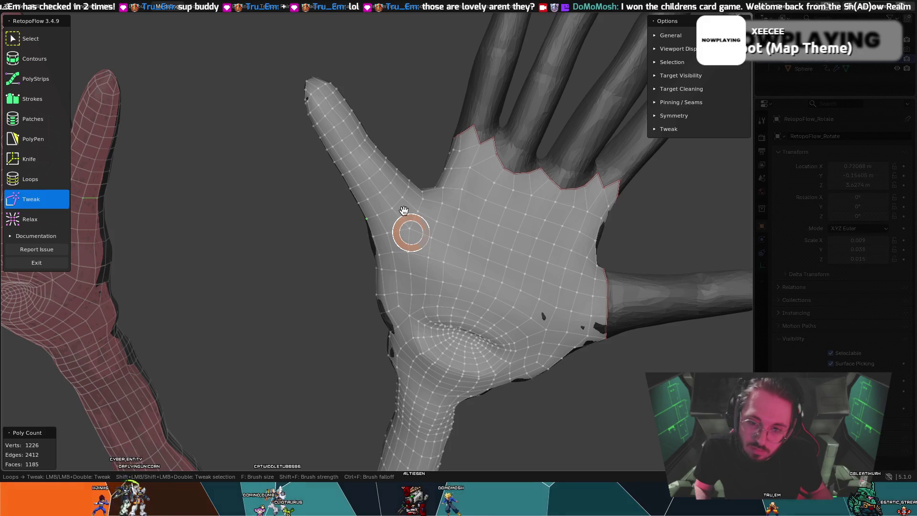
pyautogui.press('7')
pyautogui.moveTo(389, 180); pyautogui.dragTo(311, 189, button='middle')
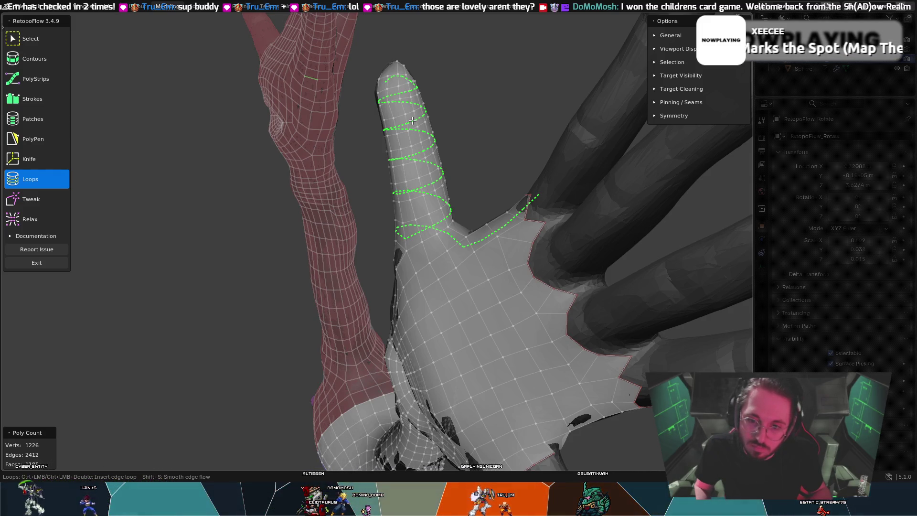
pyautogui.moveTo(410, 120); pyautogui.dragTo(377, 227, button='middle')
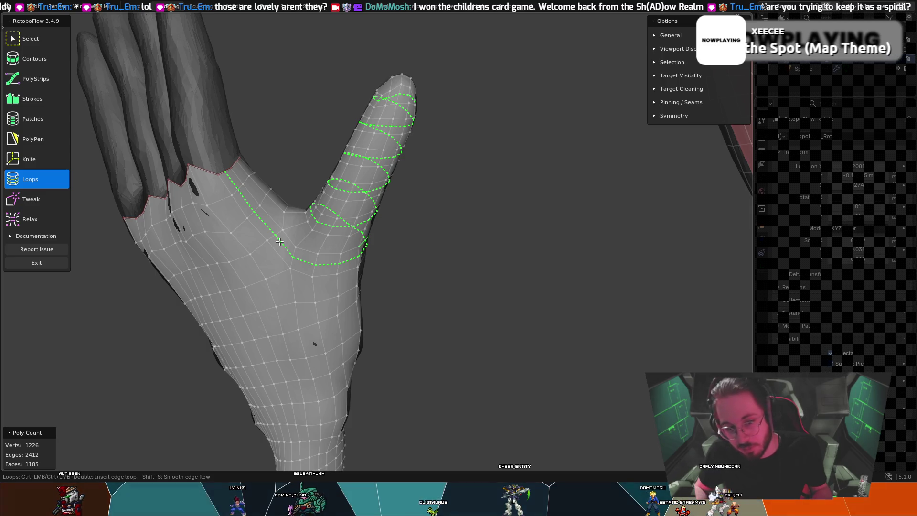
pyautogui.moveTo(247, 253); pyautogui.dragTo(391, 294, button='middle')
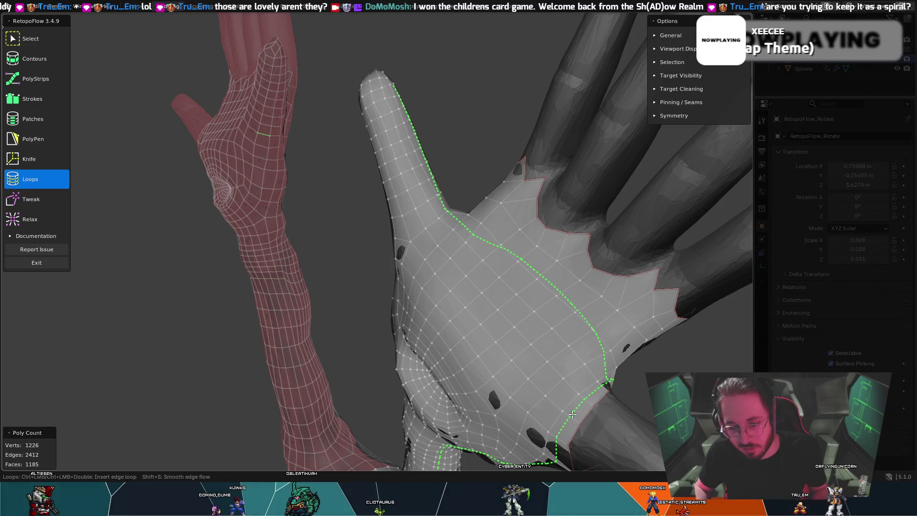
pyautogui.moveTo(574, 414); pyautogui.dragTo(540, 327, button='middle')
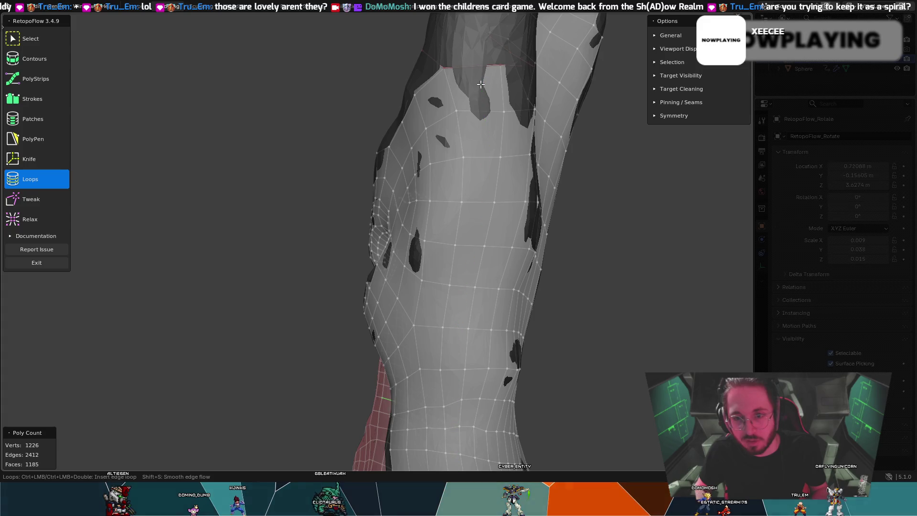
pyautogui.moveTo(407, 75)
pyautogui.mouseDown(button='middle')
pyautogui.moveTo(510, 125)
pyautogui.moveTo(594, 288)
pyautogui.mouseUp(button='middle')
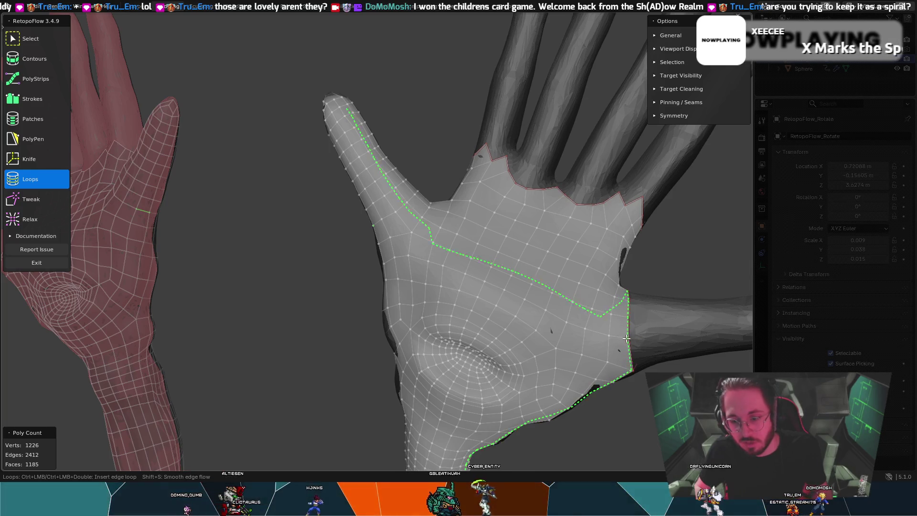
pyautogui.moveTo(619, 339)
pyautogui.mouseDown(button='middle')
pyautogui.moveTo(549, 303)
pyautogui.moveTo(585, 307)
pyautogui.moveTo(607, 345)
pyautogui.mouseUp(button='middle')
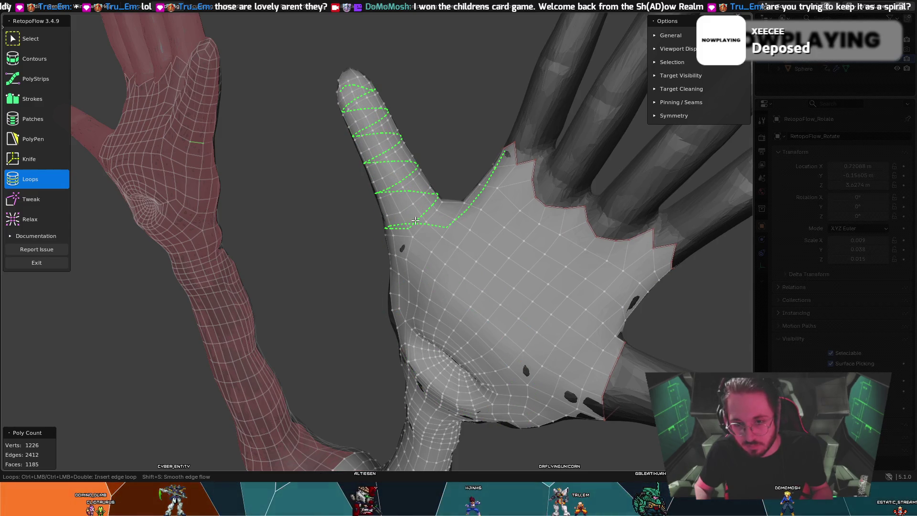
pyautogui.scroll(2, 408, 215)
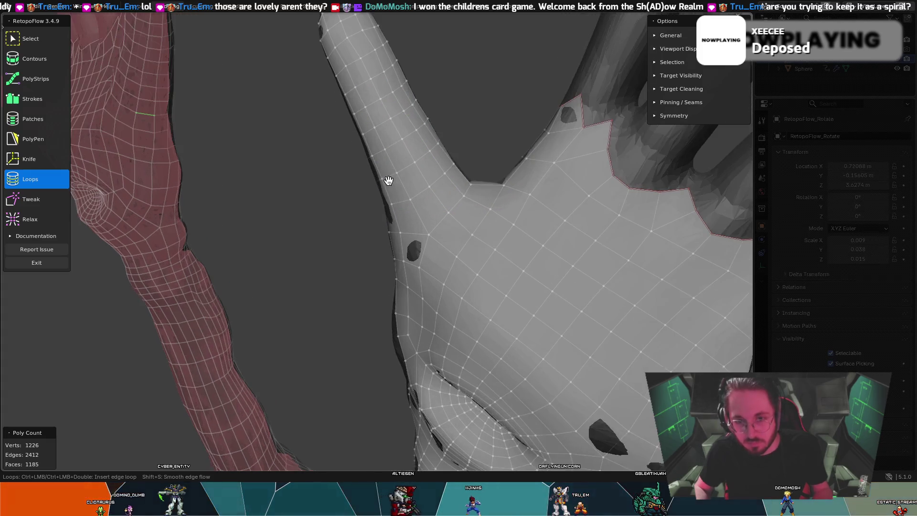
pyautogui.moveTo(392, 96); pyautogui.dragTo(373, 126, button='middle')
pyautogui.moveTo(430, 86)
pyautogui.mouseDown(button='middle')
pyautogui.moveTo(446, 103)
pyautogui.moveTo(499, 99)
pyautogui.moveTo(431, 55)
pyautogui.mouseUp(button='middle')
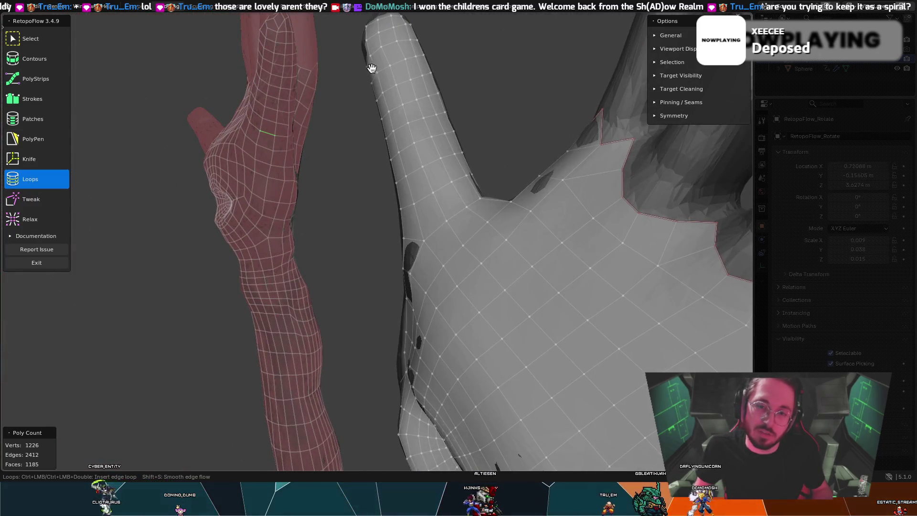
pyautogui.moveTo(353, 62); pyautogui.dragTo(492, 65, button='middle')
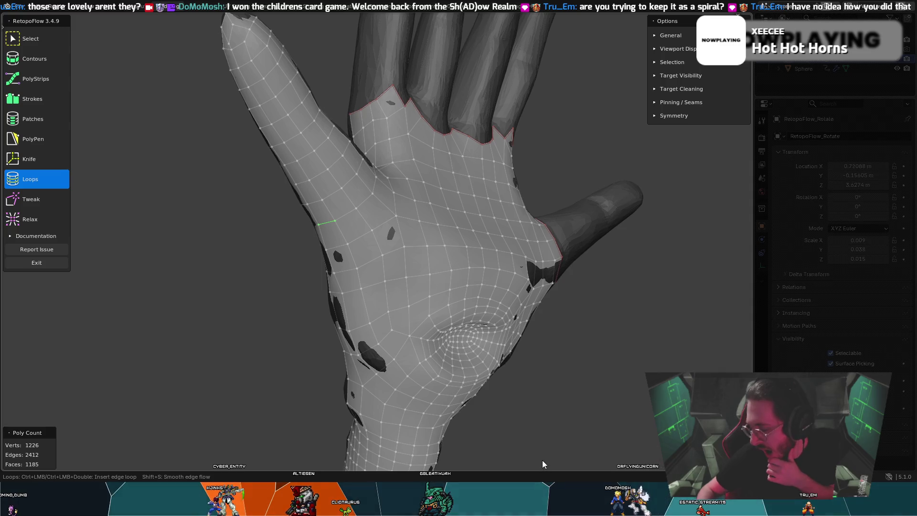
pyautogui.moveTo(364, 268); pyautogui.dragTo(521, 262, button='middle')
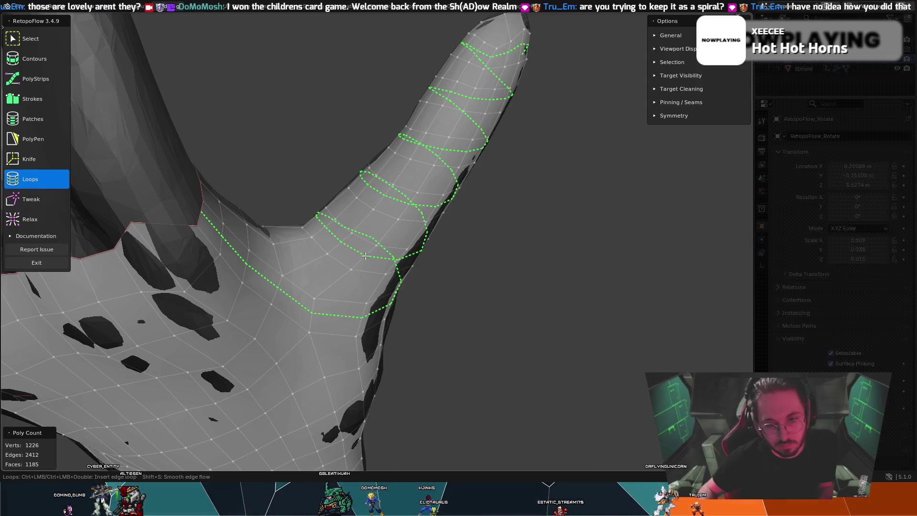
pyautogui.moveTo(435, 317)
pyautogui.mouseDown(button='middle')
pyautogui.moveTo(459, 314)
pyautogui.moveTo(411, 297)
pyautogui.mouseUp(button='middle')
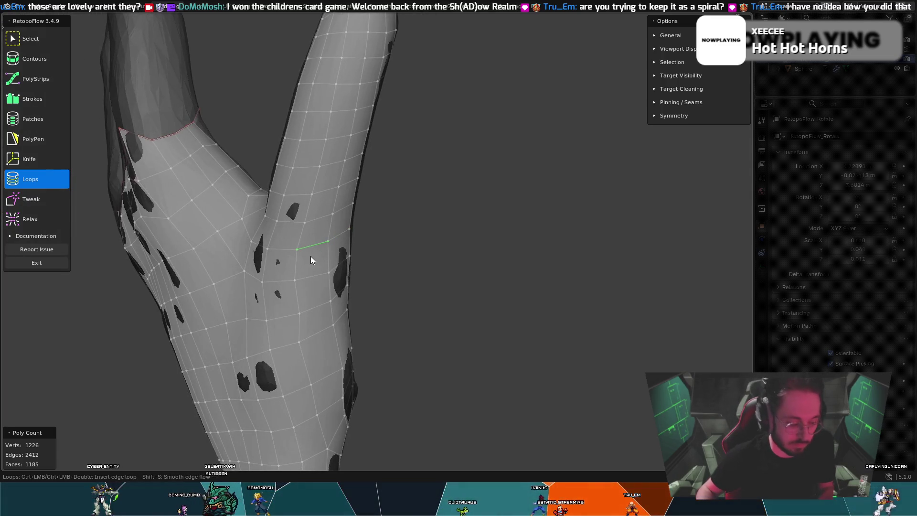
pyautogui.press('x')
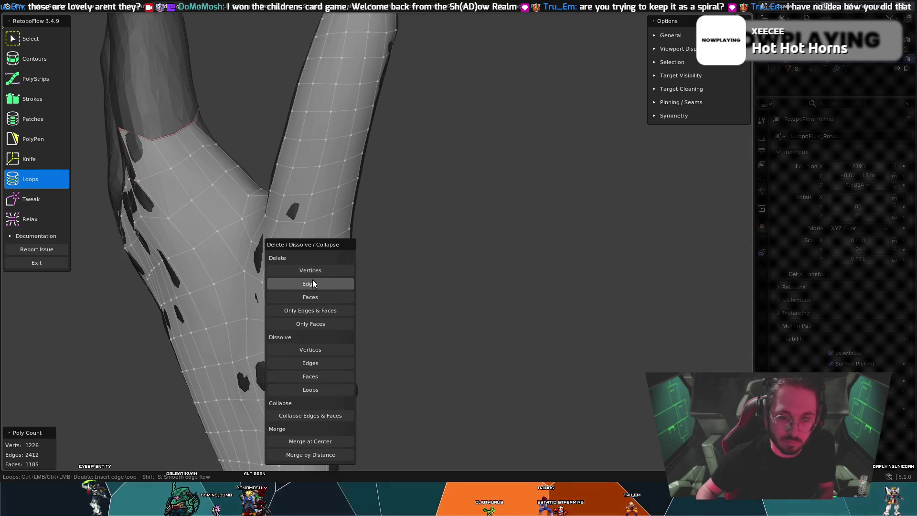
# Step: Delete the selected edge on the index finger, inspect the resulting hole, and ready PolyPen to patch it
pyautogui.click(312, 283)
pyautogui.moveTo(324, 203); pyautogui.dragTo(344, 219, button='middle')
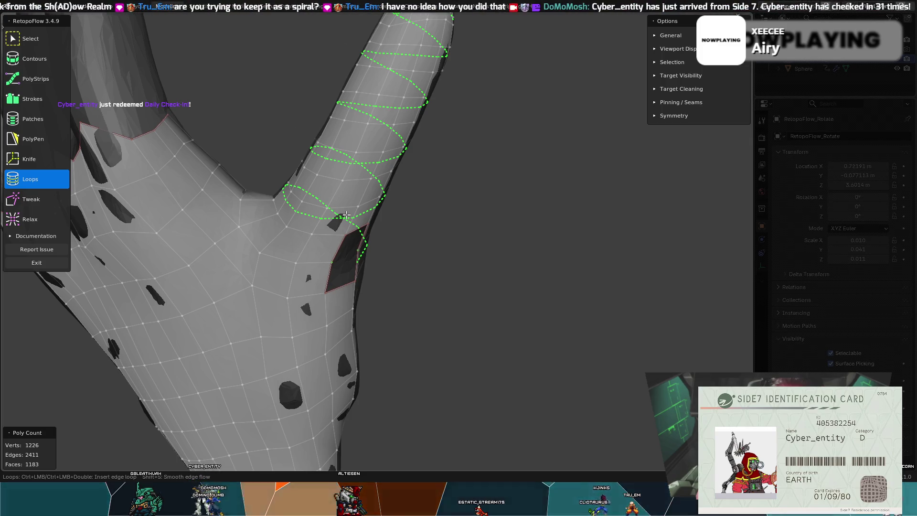
pyautogui.moveTo(347, 215); pyautogui.dragTo(313, 222, button='middle')
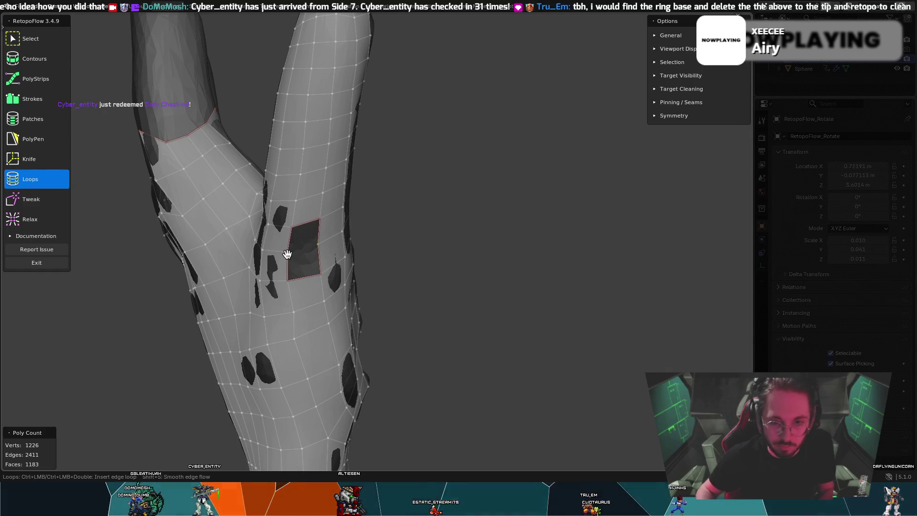
pyautogui.press('t')
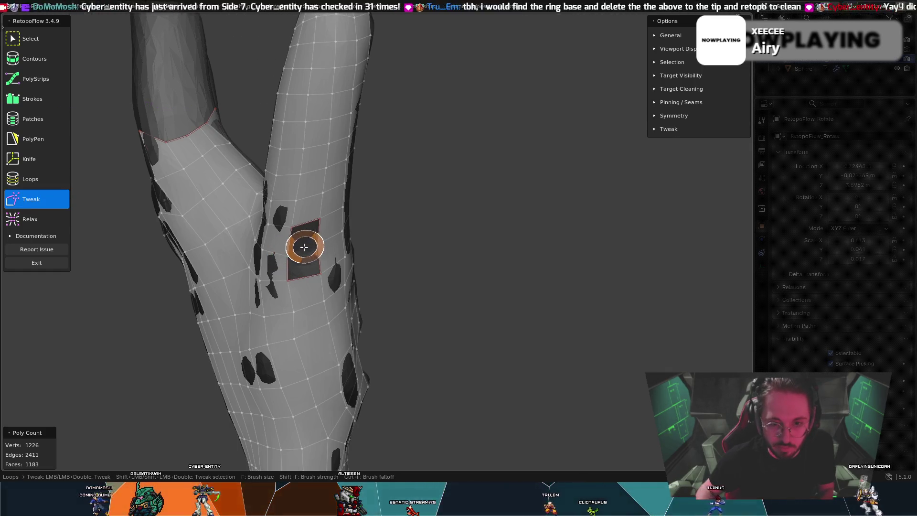
pyautogui.press('7')
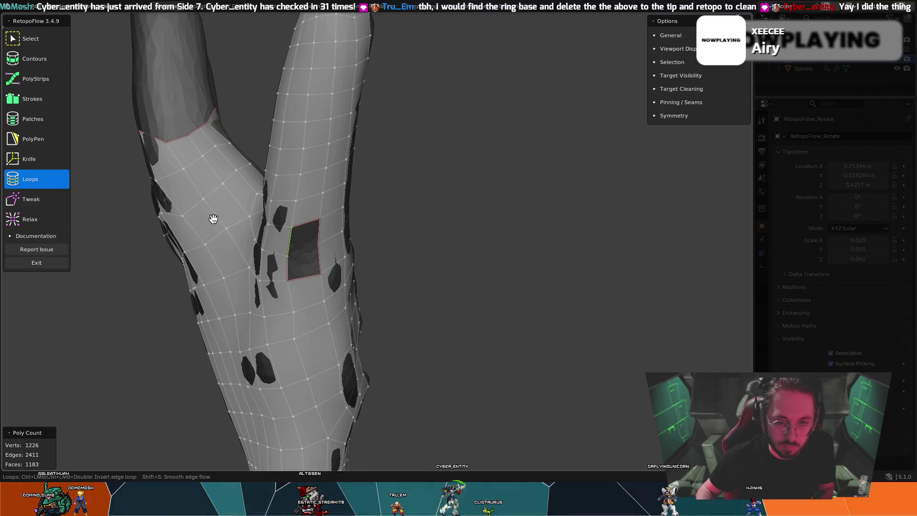
pyautogui.press('5')
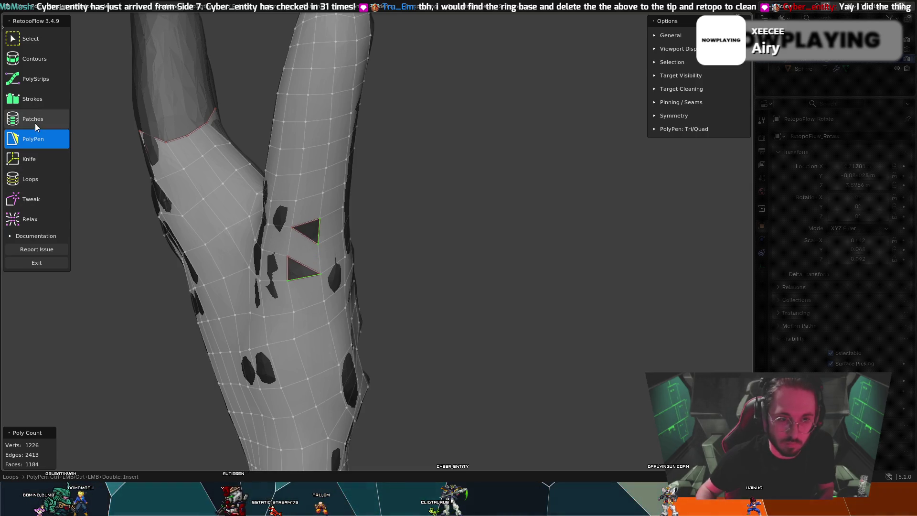
# Step: Try a PolyPen triangle in the hole, undo each attempt, and leave the four-sided hole open under Loops
pyautogui.click(37, 187)
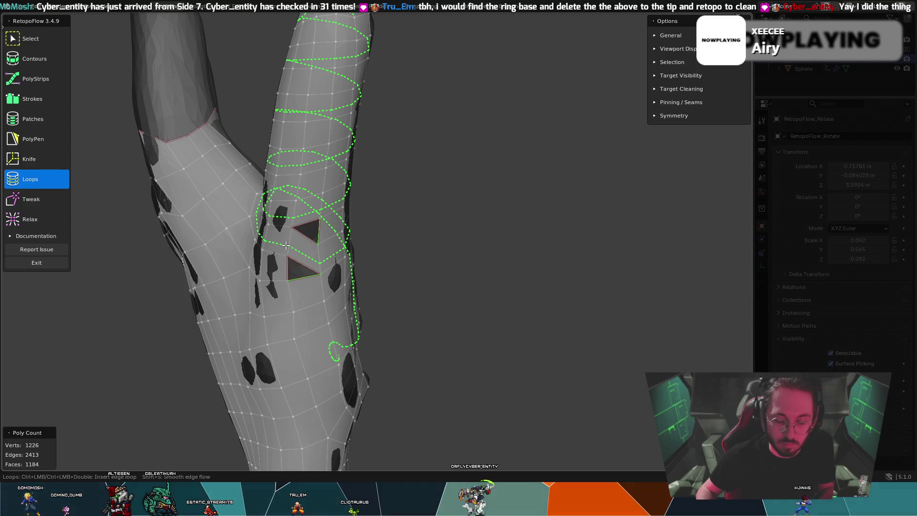
pyautogui.hotkey('ctrl', 'z')
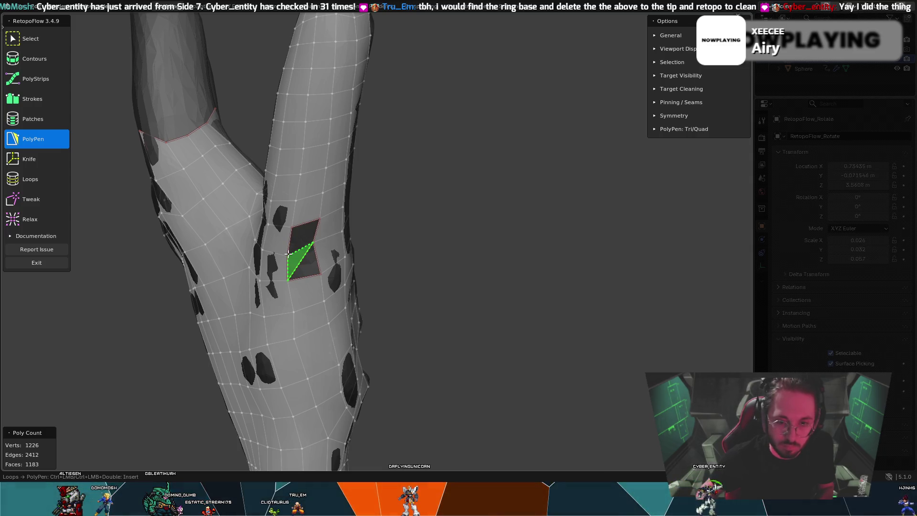
pyautogui.click(306, 247)
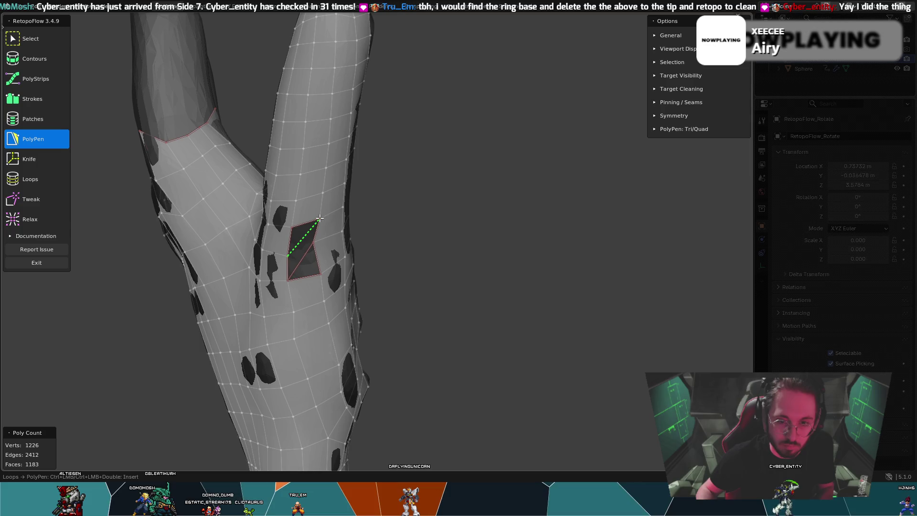
pyautogui.click(306, 249)
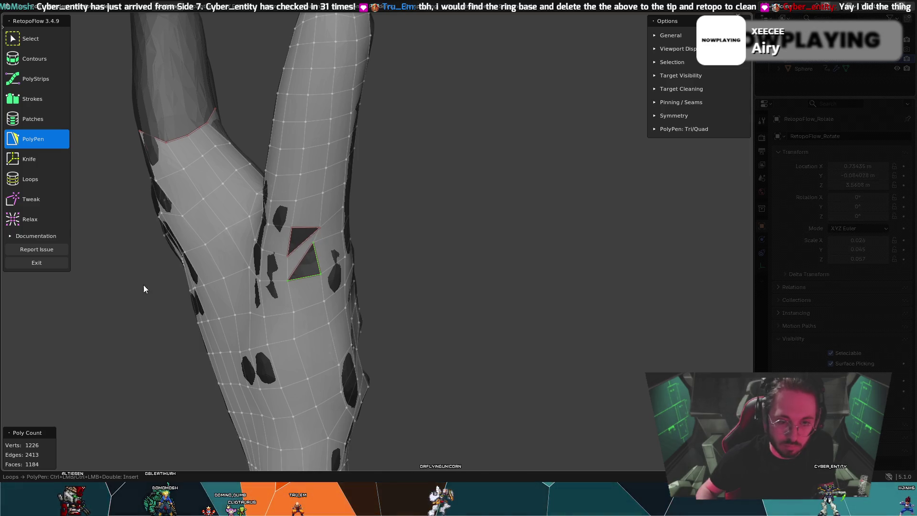
pyautogui.click(38, 181)
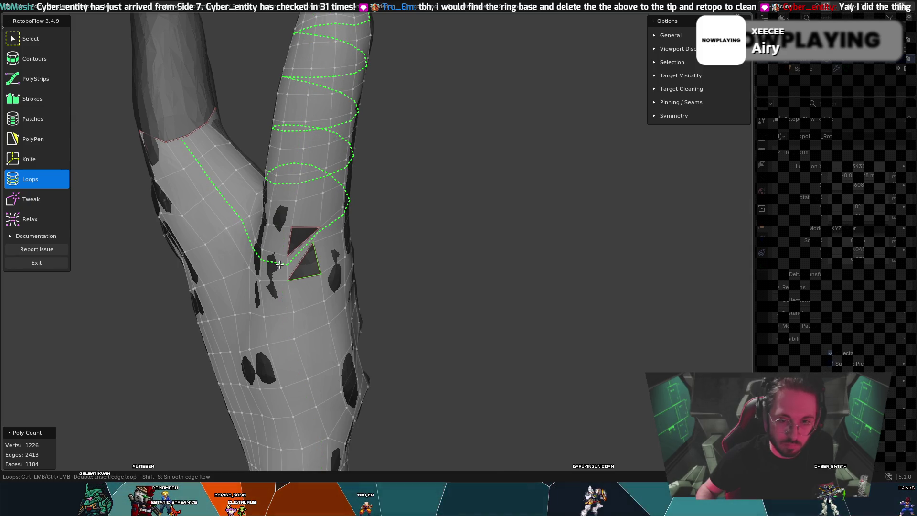
pyautogui.hotkey('ctrl', 'z')
pyautogui.hotkey('ctrl', 'z')
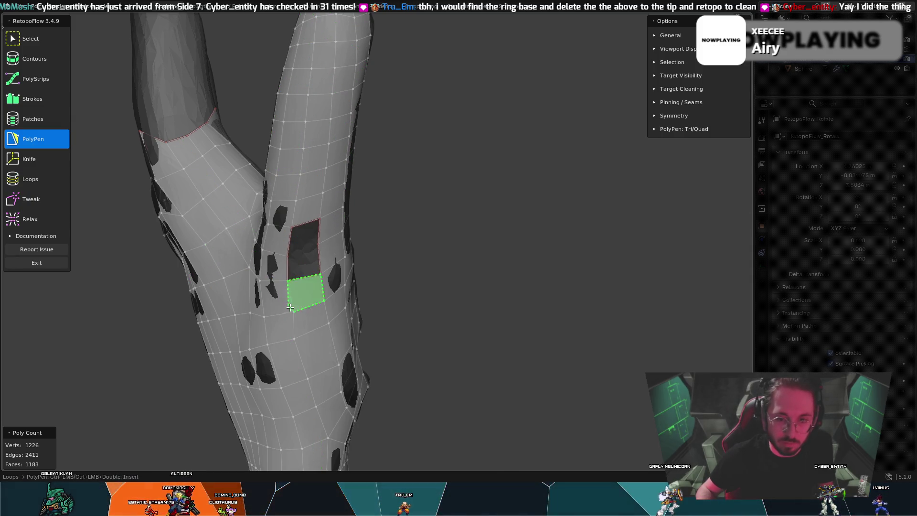
pyautogui.press('7')
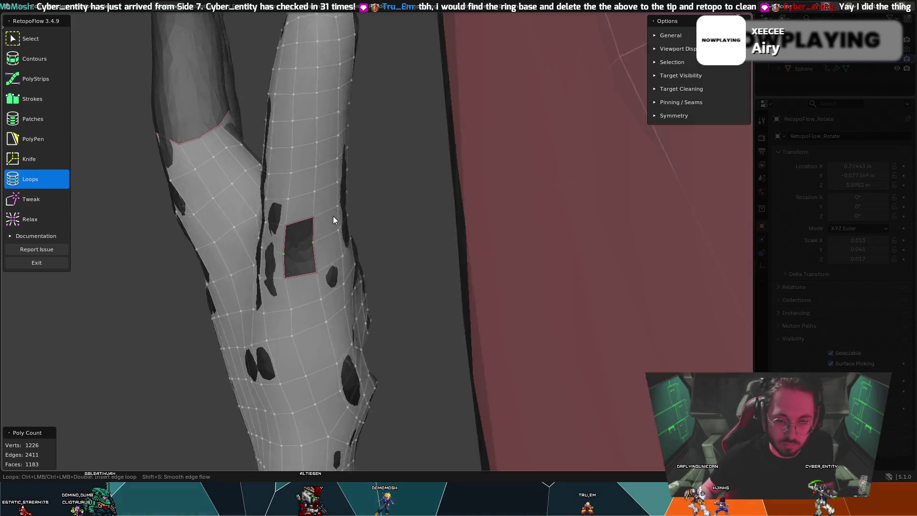
pyautogui.moveTo(342, 218)
pyautogui.mouseDown(button='middle')
pyautogui.moveTo(256, 221)
pyautogui.moveTo(283, 236)
pyautogui.mouseUp(button='middle')
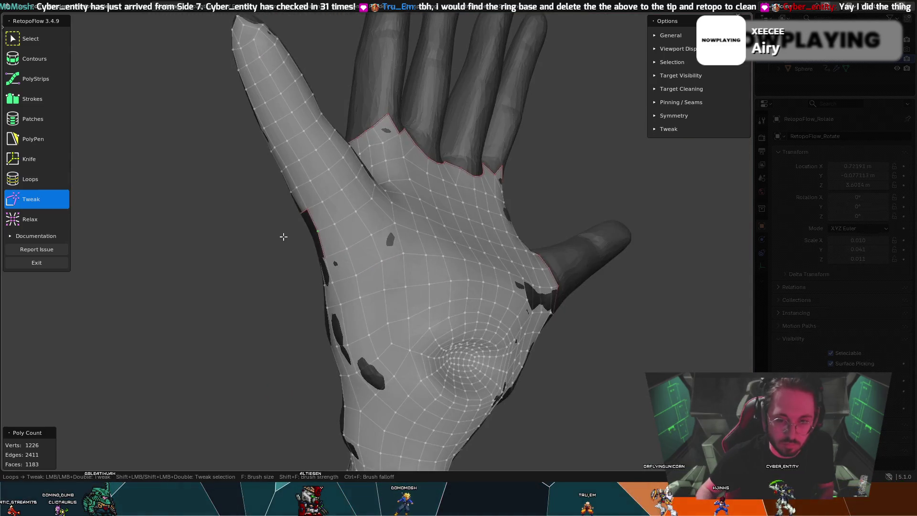
pyautogui.scroll(5, 404, 215)
# Step: Zoom from the whole palm into the thumb–index junction and bring up the delete options there
pyautogui.moveTo(404, 215); pyautogui.dragTo(184, 266, button='middle')
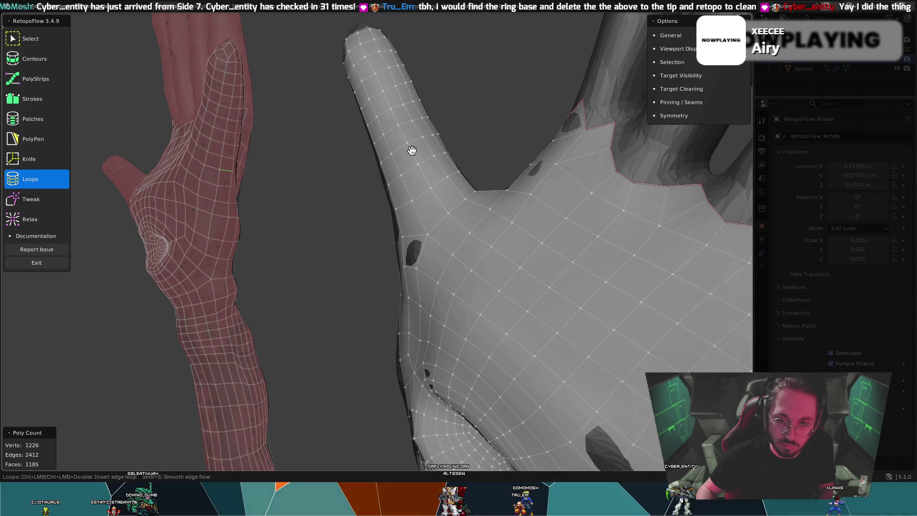
pyautogui.scroll(-3, 430, 212)
pyautogui.moveTo(431, 213); pyautogui.dragTo(391, 222, button='middle')
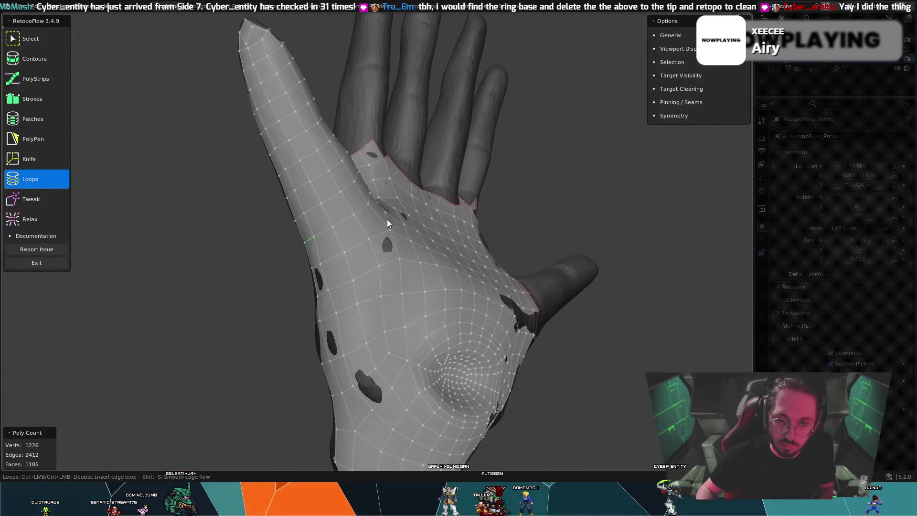
pyautogui.moveTo(324, 228); pyautogui.dragTo(361, 241, button='middle')
pyautogui.scroll(4, 426, 232)
pyautogui.moveTo(425, 231); pyautogui.dragTo(451, 241, button='middle')
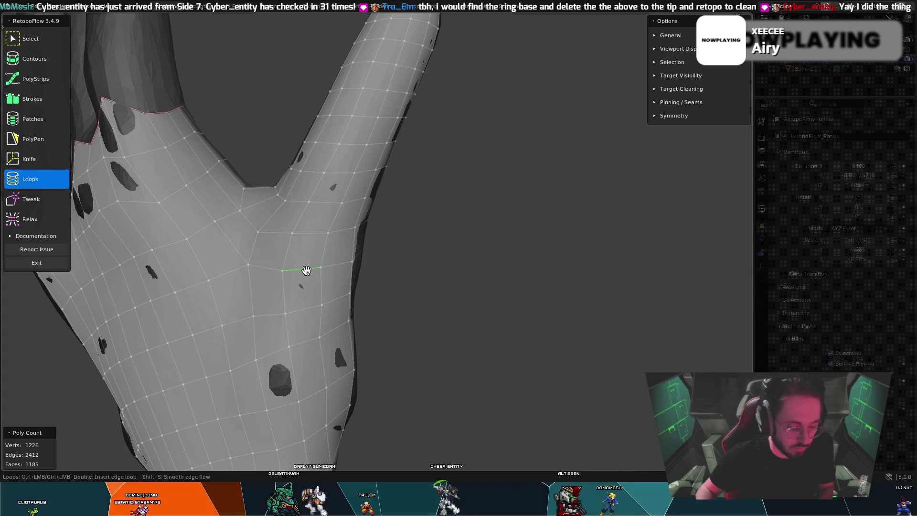
pyautogui.press('x')
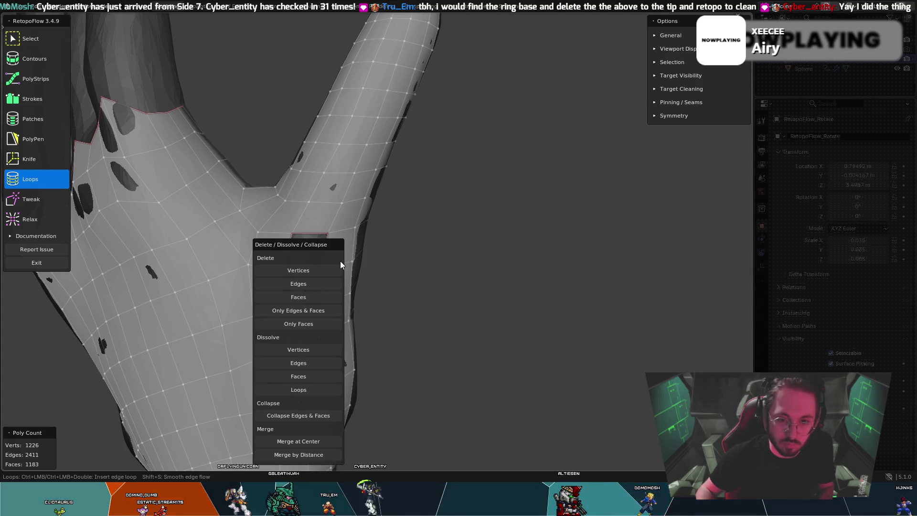
# Step: Delete two border edges at the finger's base to open a tall hole in the mesh
pyautogui.click(301, 284)
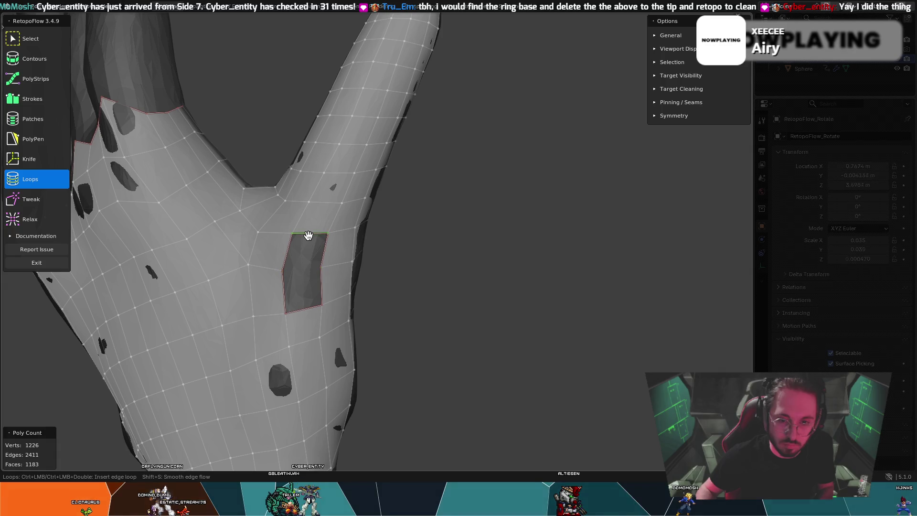
pyautogui.press('x')
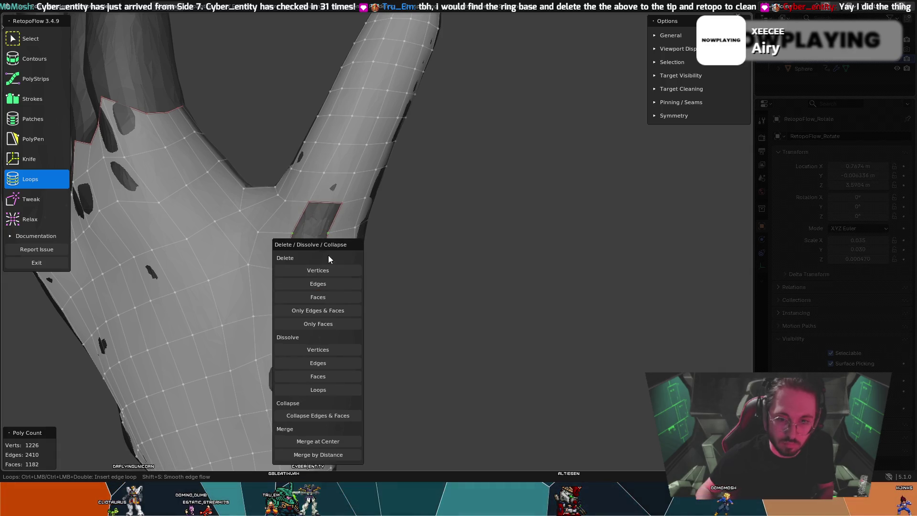
pyautogui.click(319, 284)
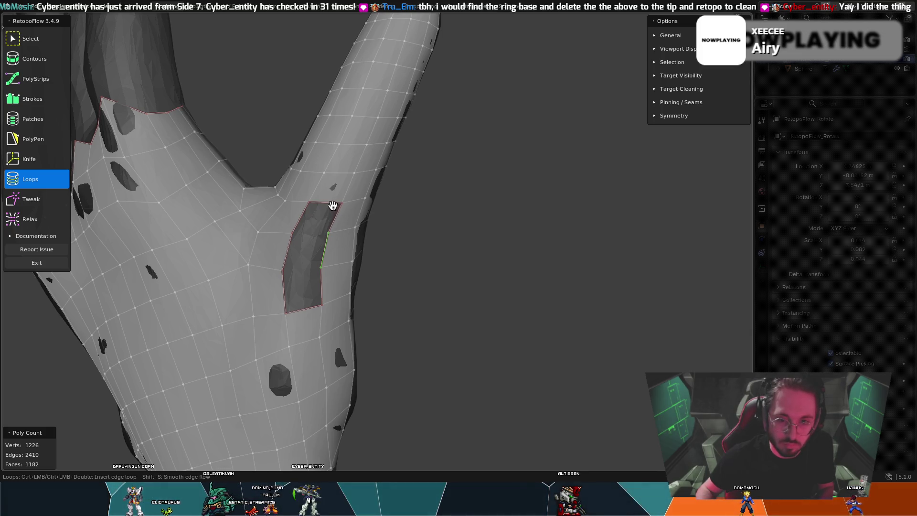
pyautogui.press('x')
pyautogui.press('Escape')
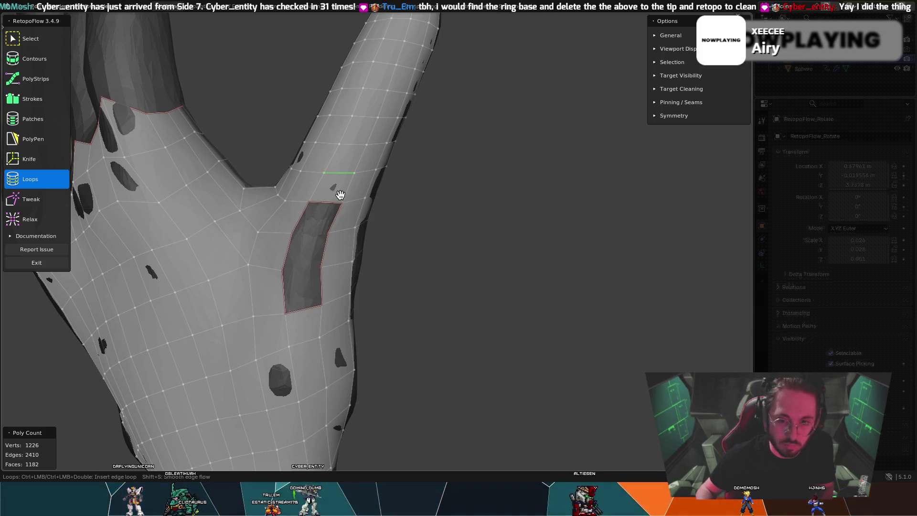
# Step: Switch to the Tweak brush, inspect the hole, then return to the Loops tool
pyautogui.press('8')
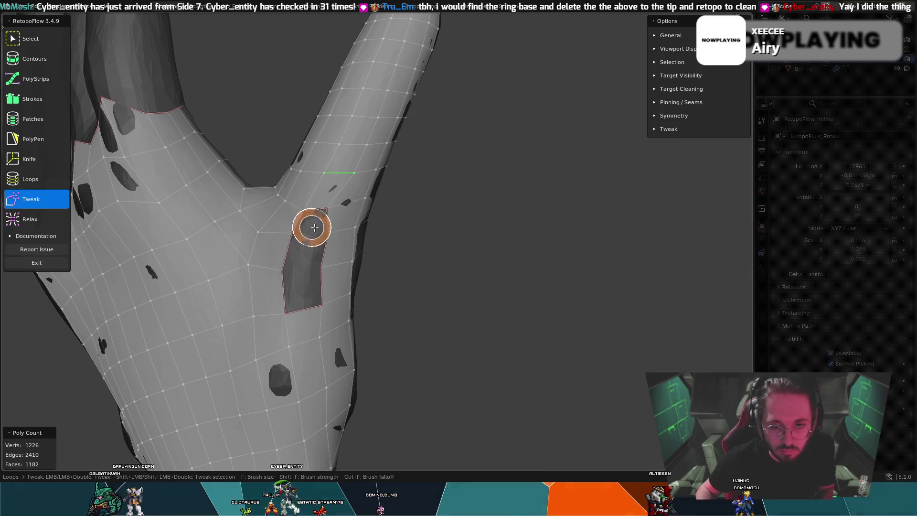
pyautogui.moveTo(315, 229)
pyautogui.mouseDown(button='middle')
pyautogui.moveTo(363, 230)
pyautogui.moveTo(313, 189)
pyautogui.mouseUp(button='middle')
pyautogui.press('7')
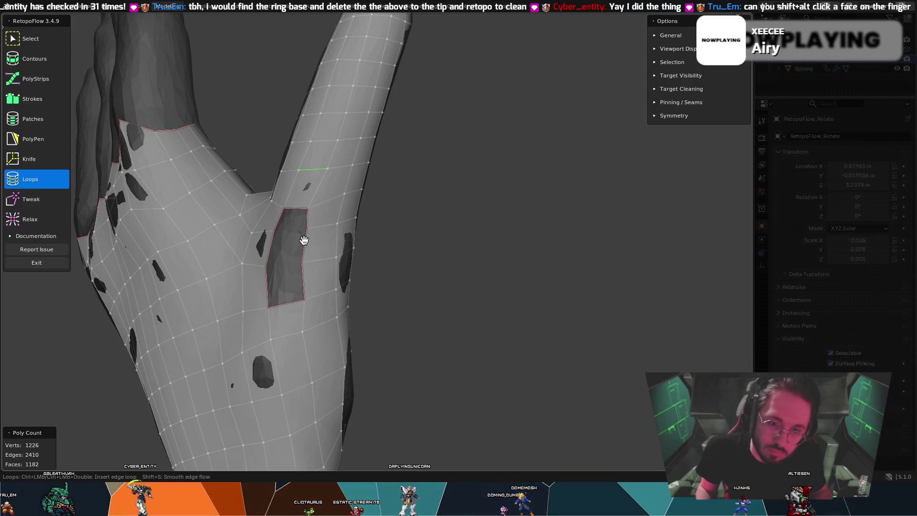
# Step: Delete three faces above the hole one by one, stepping it further up the finger
pyautogui.press('8')
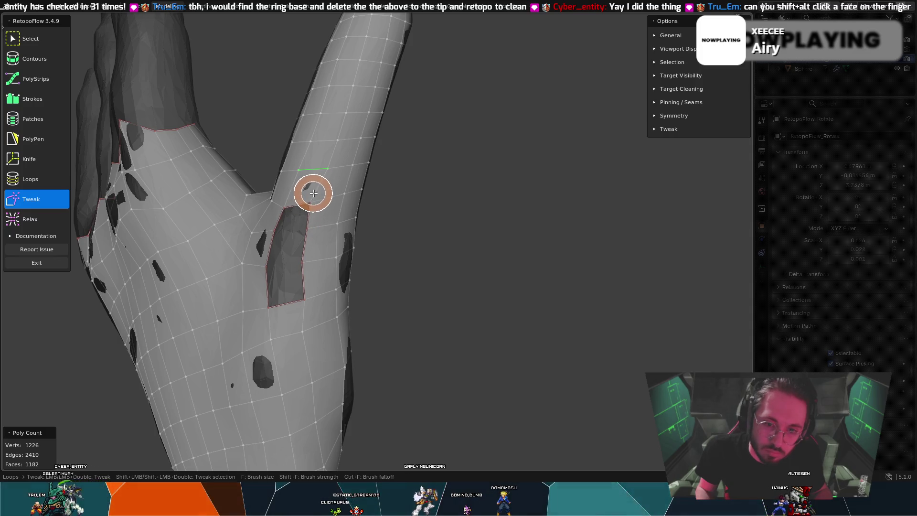
pyautogui.press('7')
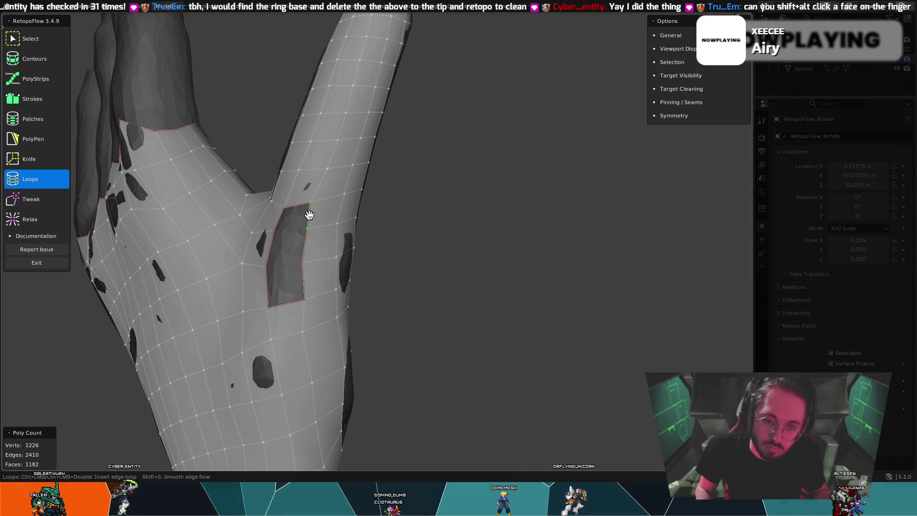
pyautogui.press('x')
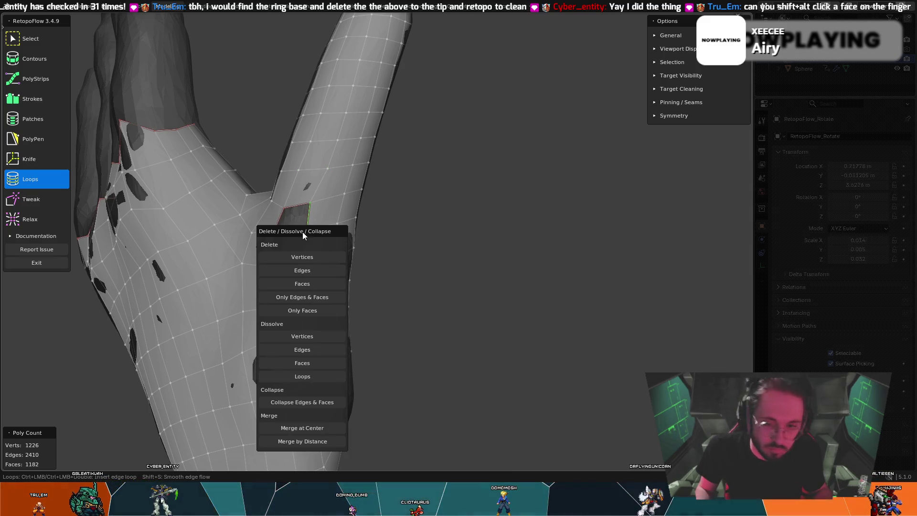
pyautogui.click(312, 271)
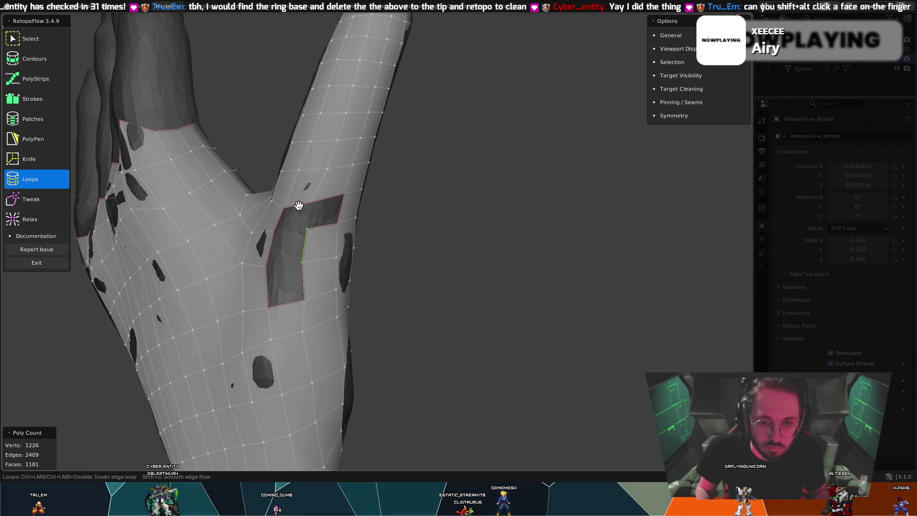
pyautogui.press('x')
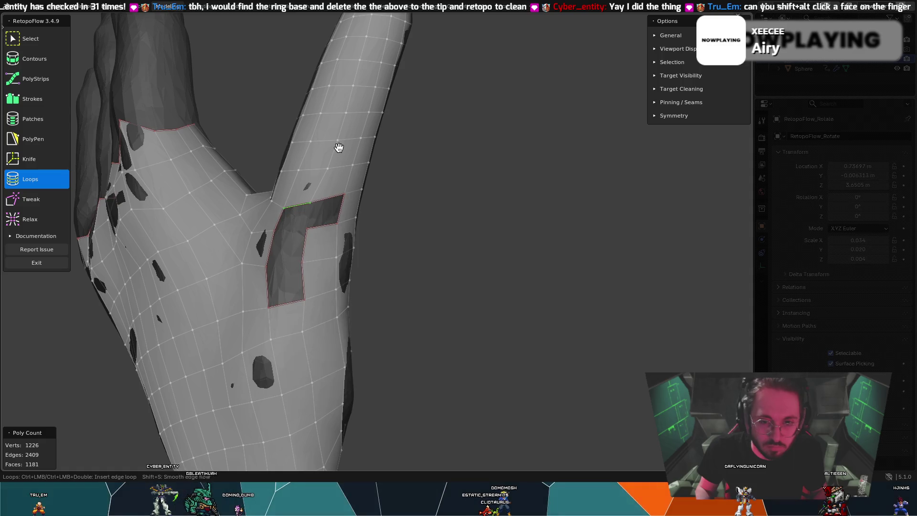
pyautogui.press('x')
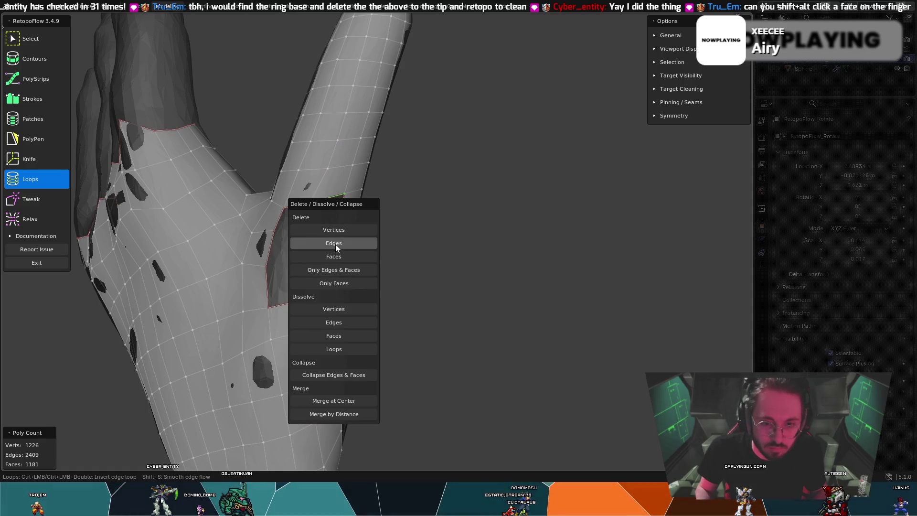
pyautogui.click(334, 244)
pyautogui.press('x')
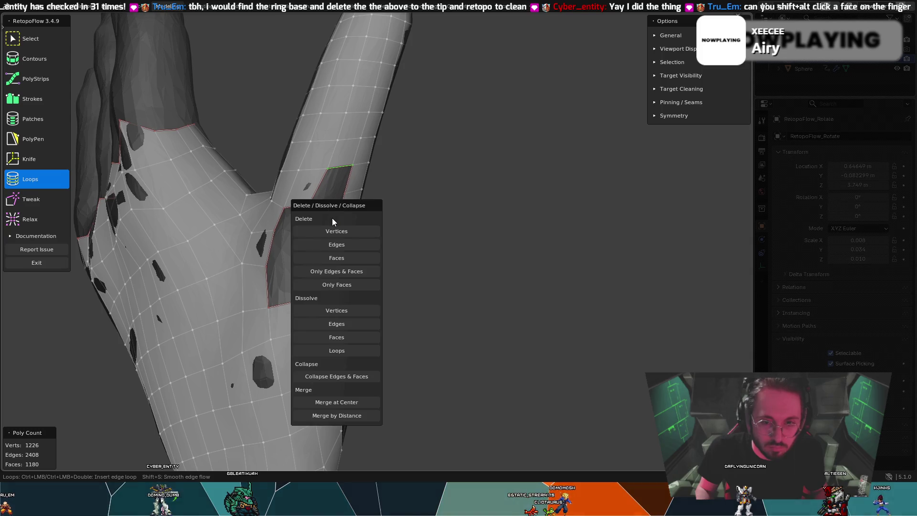
pyautogui.click(339, 250)
pyautogui.press('x')
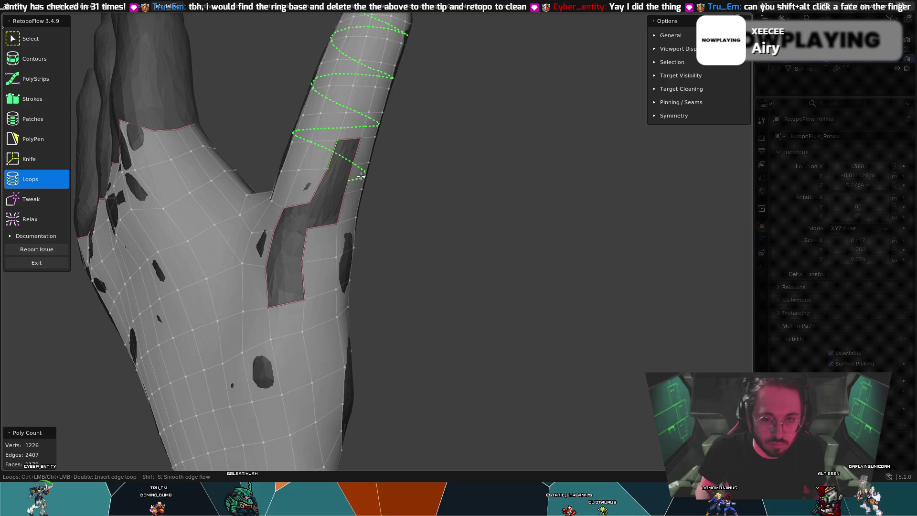
# Step: Use PolyPen to add a thin triangular face capping the top of the finger's hole
pyautogui.click(36, 138)
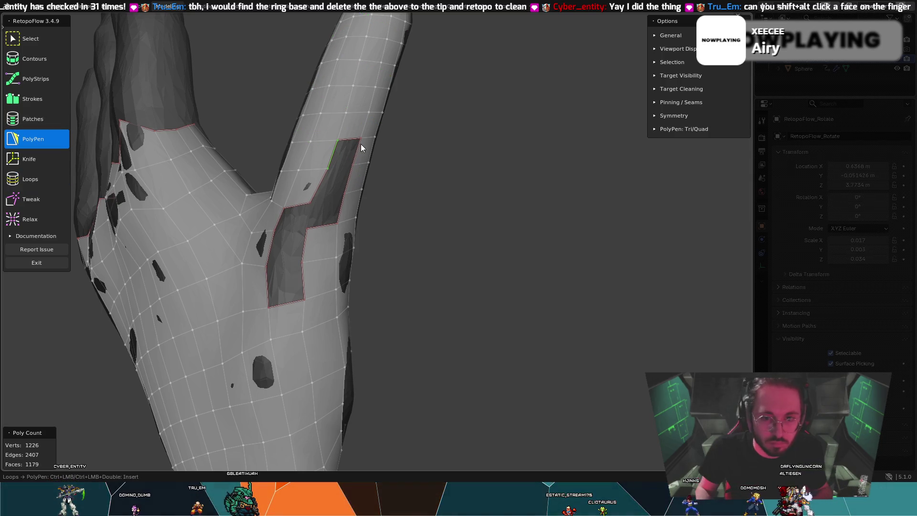
pyautogui.click(354, 175)
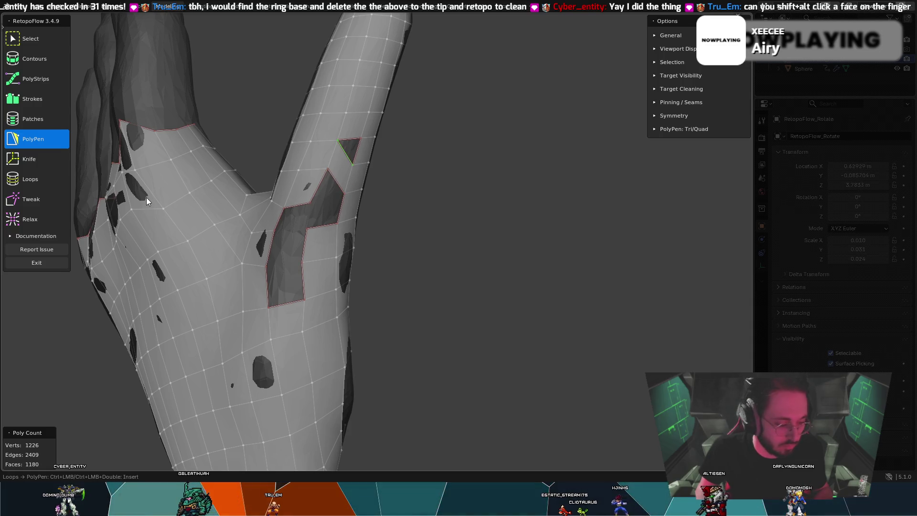
pyautogui.press('7')
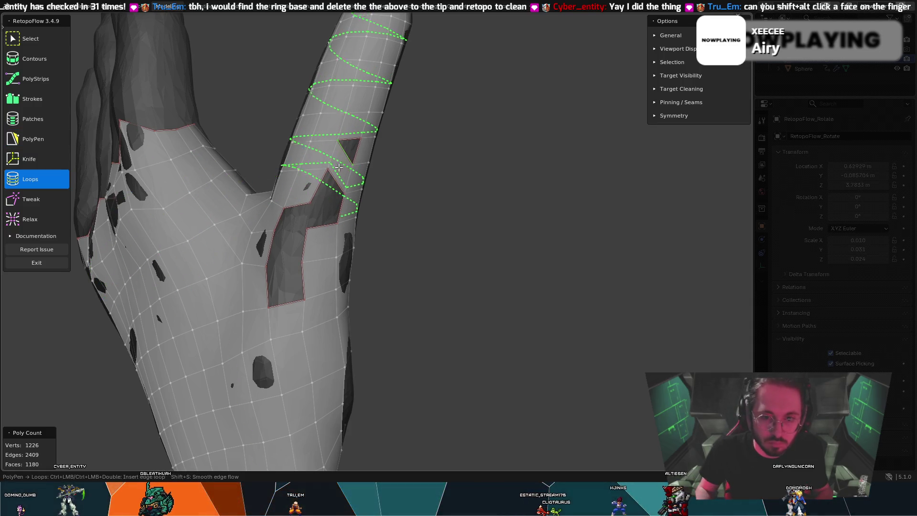
pyautogui.press('5')
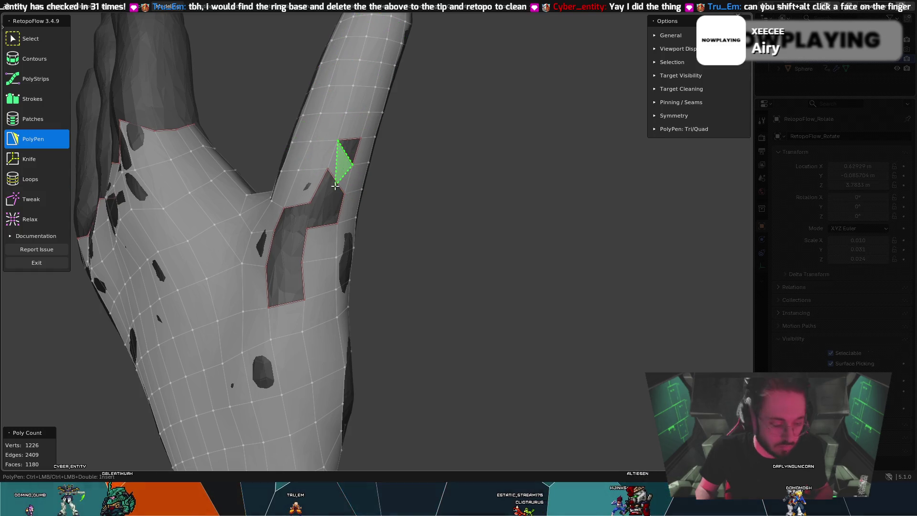
pyautogui.keyDown('ctrl'); pyautogui.click(343, 190); pyautogui.keyUp('ctrl')
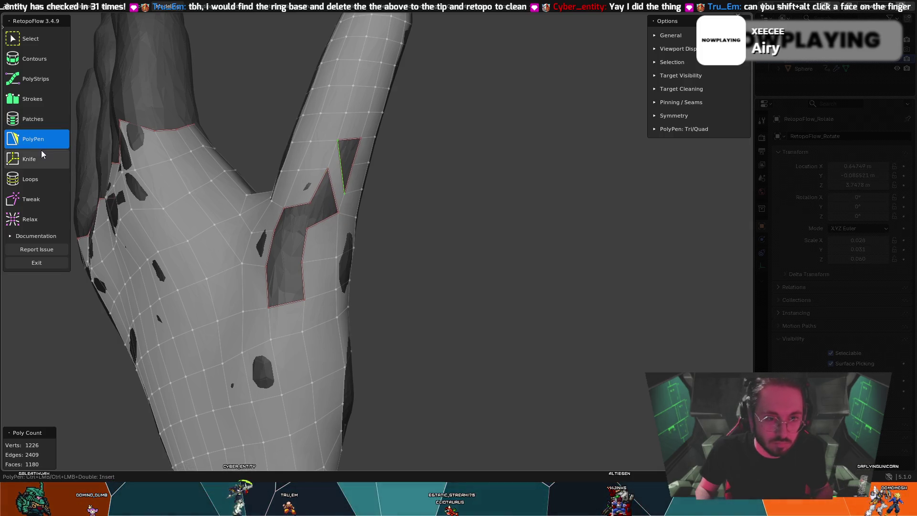
pyautogui.click(47, 179)
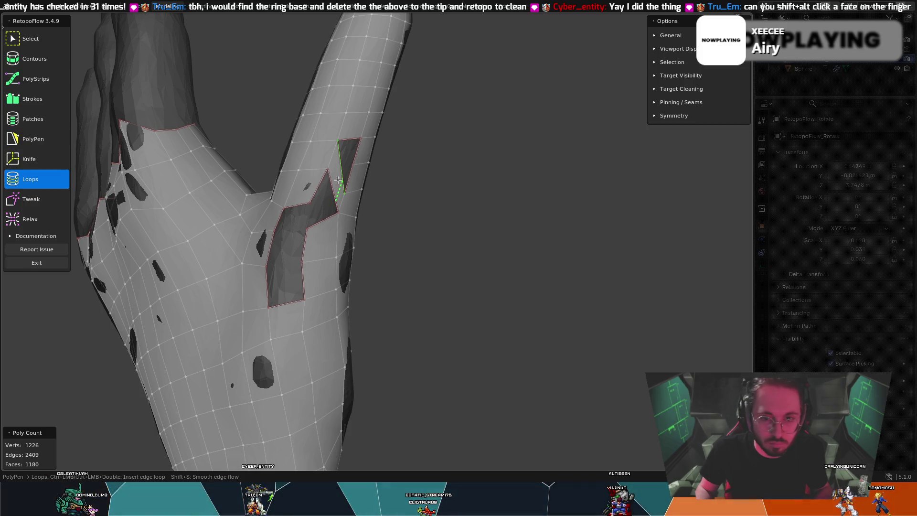
# Step: Pull vertices beside the upper hole up and right along the finger with the Tweak brush
pyautogui.moveTo(353, 129)
pyautogui.mouseDown(button='middle')
pyautogui.moveTo(299, 127)
pyautogui.moveTo(293, 146)
pyautogui.moveTo(322, 177)
pyautogui.moveTo(322, 157)
pyautogui.mouseUp(button='middle')
pyautogui.press('8')
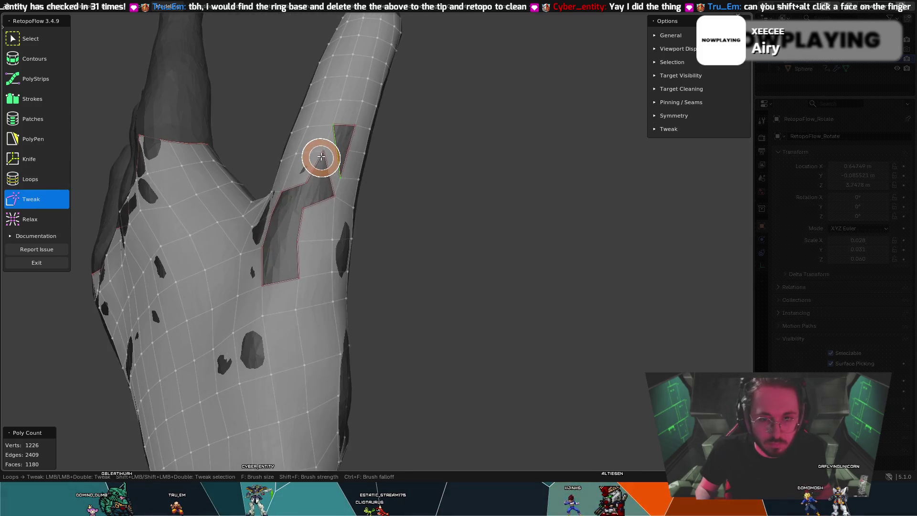
pyautogui.moveTo(328, 167); pyautogui.dragTo(334, 127)
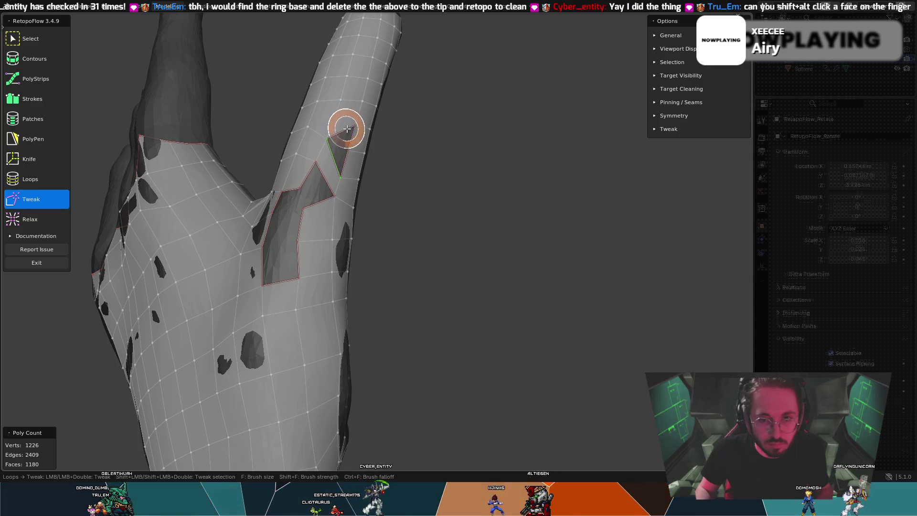
pyautogui.press('7')
pyautogui.press('8')
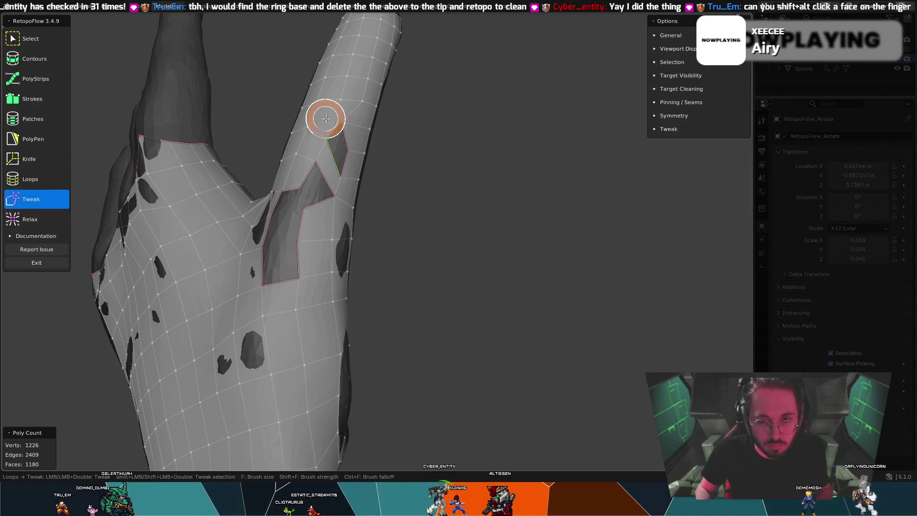
pyautogui.moveTo(350, 147); pyautogui.dragTo(354, 134)
pyautogui.press('7')
pyautogui.press('8')
# Step: Alternate Relax and Tweak to smooth and nudge the vertices around the top of the hole
pyautogui.press('9')
pyautogui.moveTo(334, 153)
pyautogui.mouseDown()
pyautogui.moveTo(338, 164)
pyautogui.moveTo(327, 160)
pyautogui.mouseUp()
pyautogui.press('8')
pyautogui.press('9')
pyautogui.press('8')
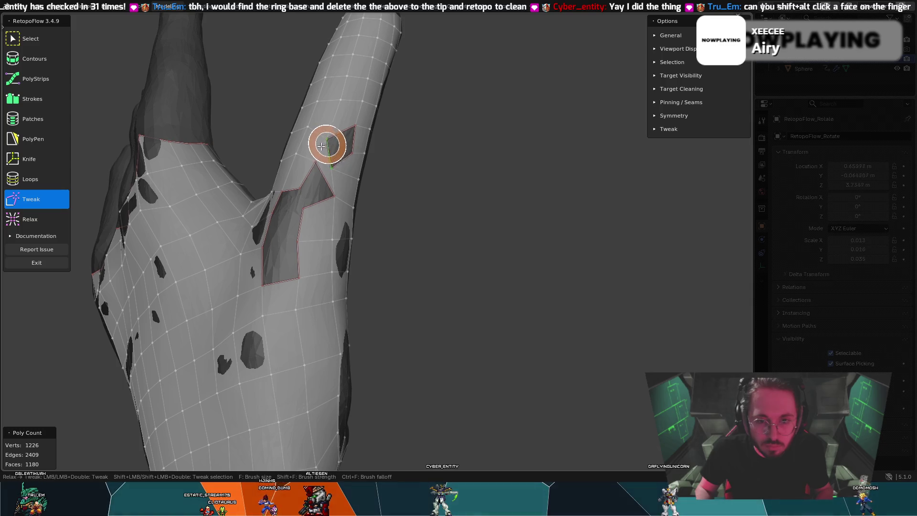
pyautogui.moveTo(311, 163); pyautogui.dragTo(323, 172)
pyautogui.press('9')
pyautogui.moveTo(327, 134); pyautogui.dragTo(317, 188, button='middle')
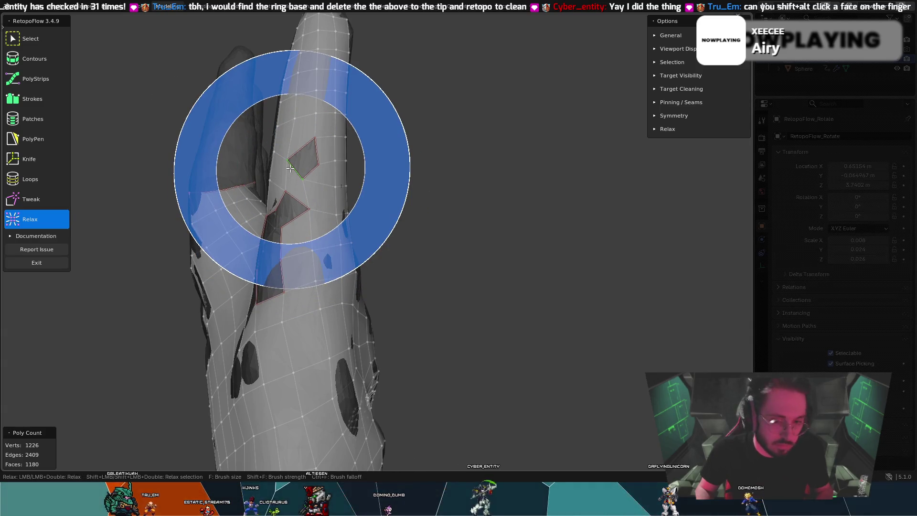
# Step: Orbit in on the finger's upper hole and switch from Loops to Relax, then PolyPen
pyautogui.press('7')
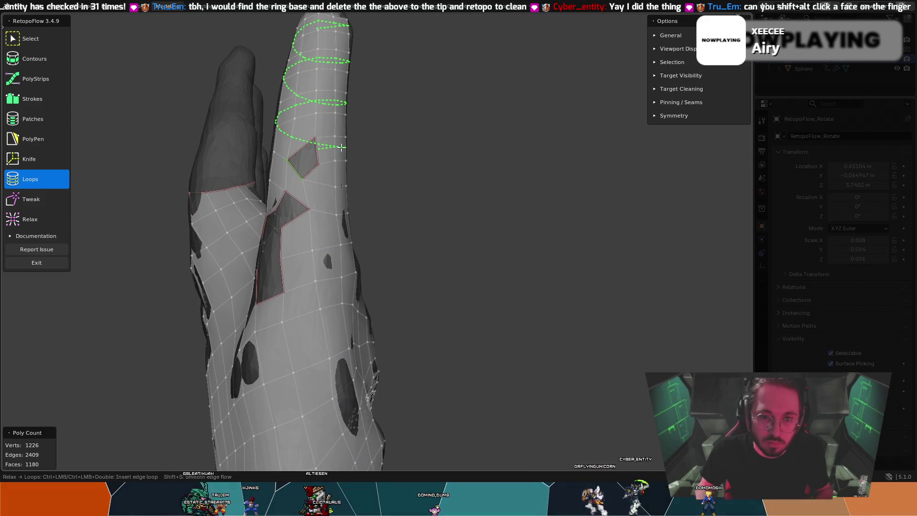
pyautogui.moveTo(338, 143)
pyautogui.mouseDown(button='middle')
pyautogui.moveTo(370, 177)
pyautogui.moveTo(335, 183)
pyautogui.mouseUp(button='middle')
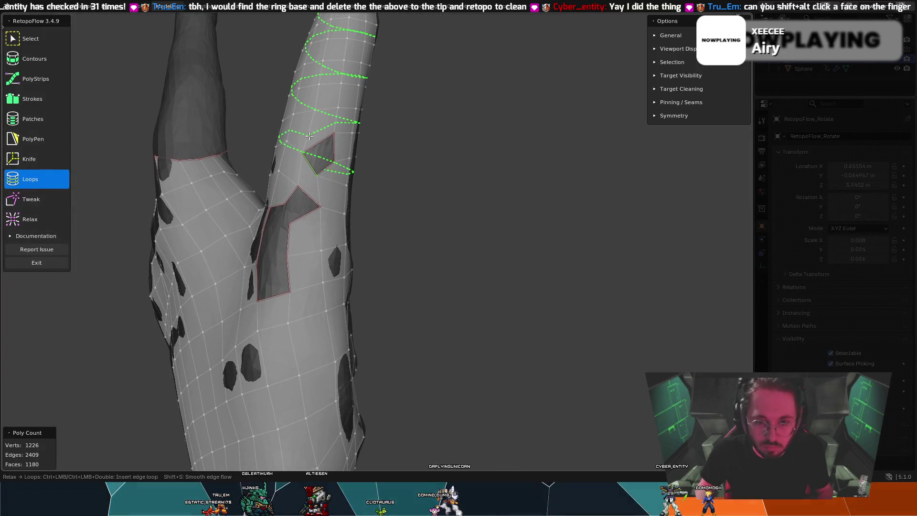
pyautogui.moveTo(316, 172); pyautogui.dragTo(329, 170, button='middle')
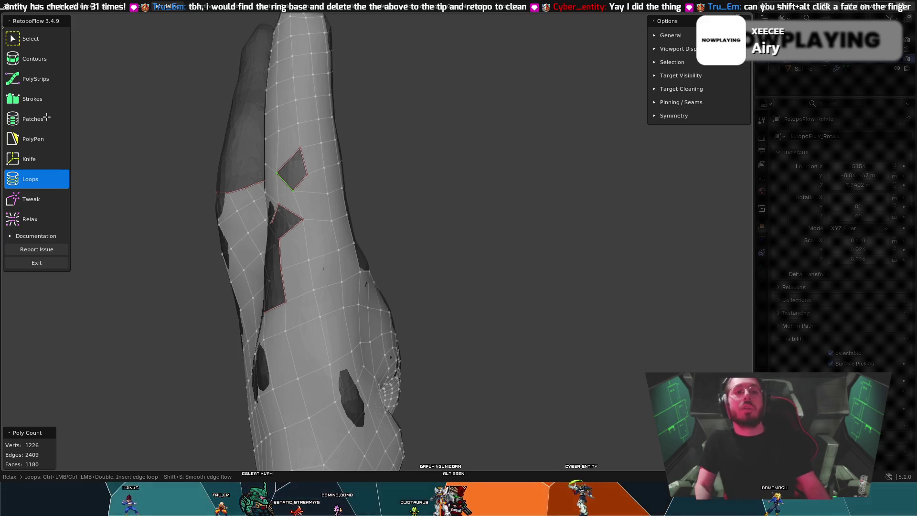
pyautogui.press('9')
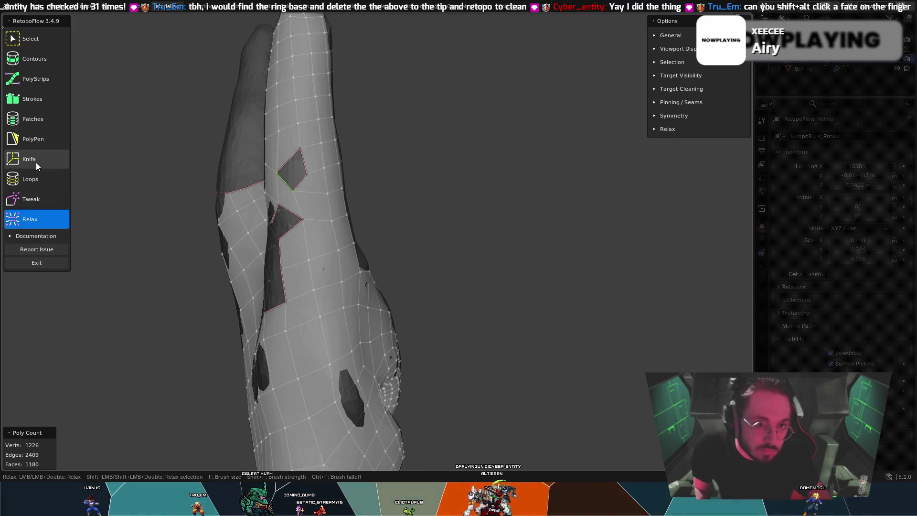
pyautogui.click(32, 139)
# Step: Nudge the hole's lower vertex upward with the Tweak brush and return to PolyPen
pyautogui.moveTo(215, 172)
pyautogui.mouseDown(button='middle')
pyautogui.moveTo(283, 186)
pyautogui.moveTo(252, 161)
pyautogui.moveTo(165, 178)
pyautogui.mouseUp(button='middle')
pyautogui.press('8')
pyautogui.moveTo(324, 179); pyautogui.dragTo(328, 170)
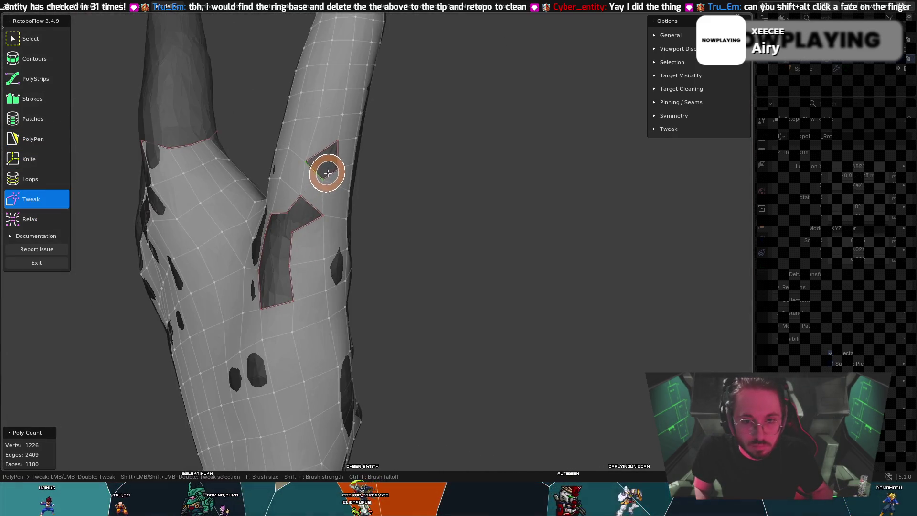
pyautogui.moveTo(302, 210)
pyautogui.mouseDown(button='middle')
pyautogui.moveTo(300, 220)
pyautogui.moveTo(313, 212)
pyautogui.mouseUp(button='middle')
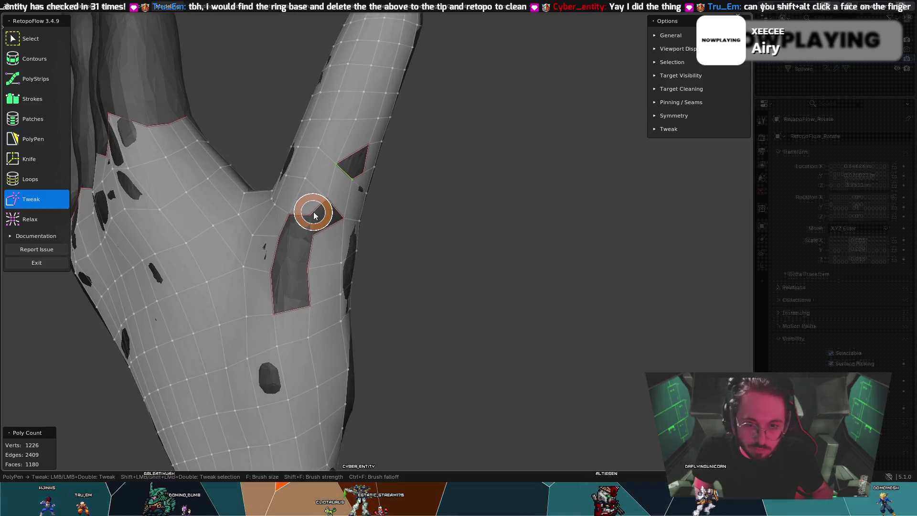
pyautogui.press('5')
# Step: Fill the tall hole with new PolyPen quads, undoing one stray triangle, reaching 1184 faces
pyautogui.keyDown('ctrl'); pyautogui.click(341, 212); pyautogui.keyUp('ctrl')
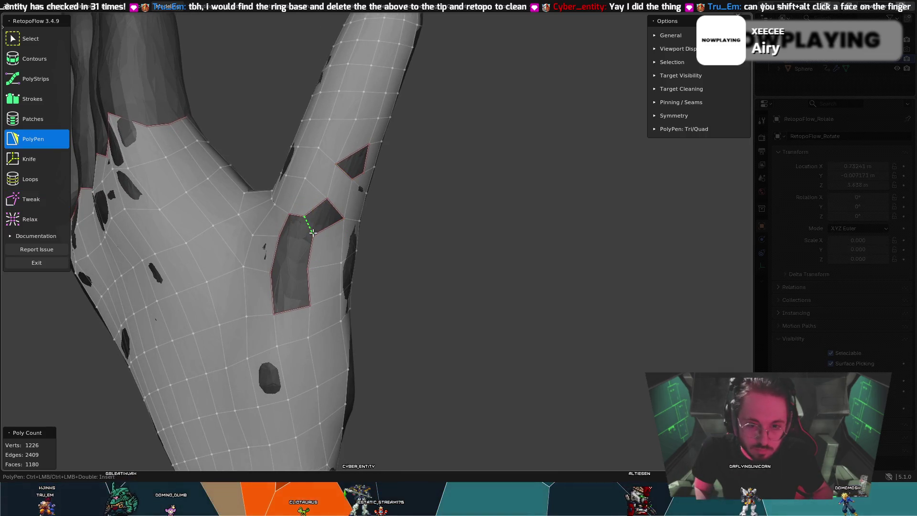
pyautogui.keyDown('ctrl'); pyautogui.click(341, 212); pyautogui.keyUp('ctrl')
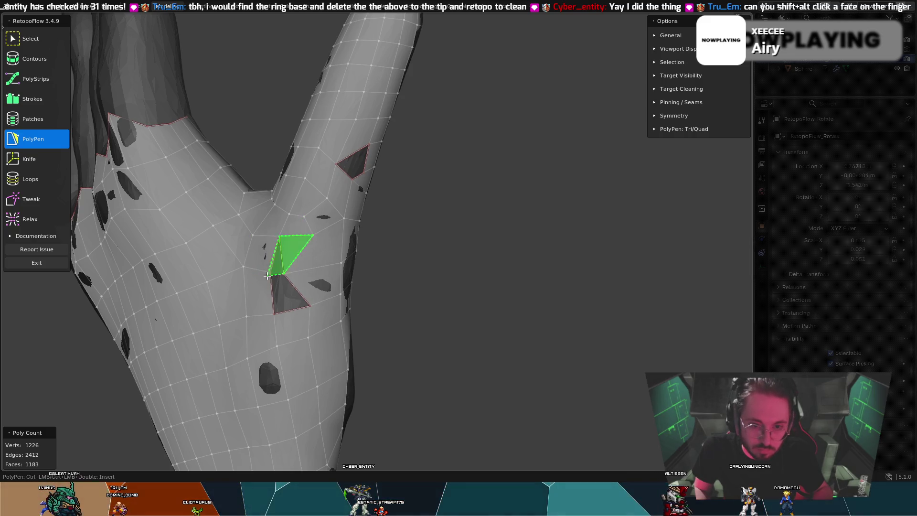
pyautogui.hotkey('ctrl', 'z')
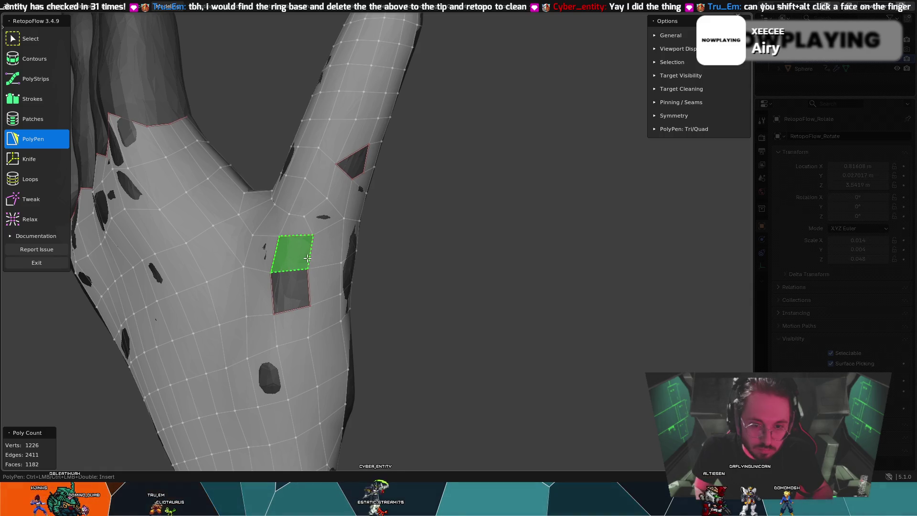
pyautogui.keyDown('ctrl'); pyautogui.click(291, 290); pyautogui.keyUp('ctrl')
pyautogui.moveTo(290, 290)
pyautogui.mouseDown(button='middle')
pyautogui.moveTo(244, 262)
pyautogui.moveTo(307, 190)
pyautogui.mouseUp(button='middle')
pyautogui.press('8')
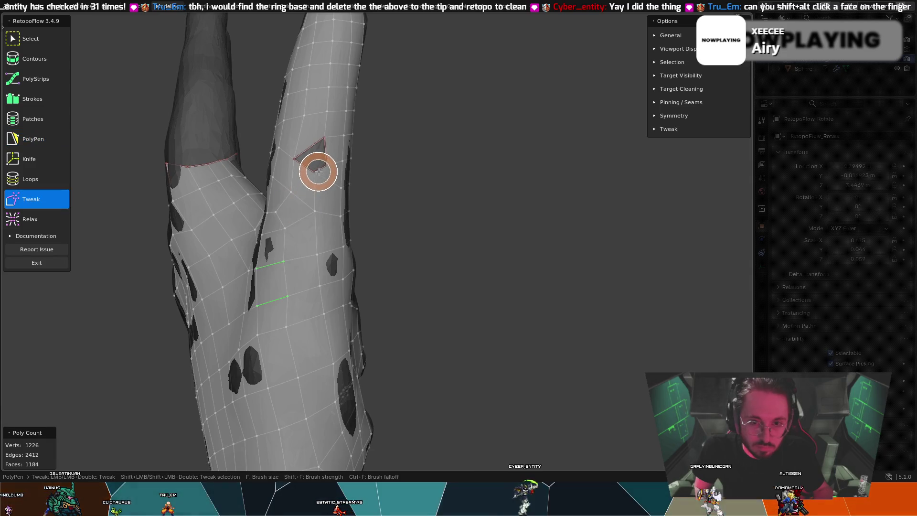
pyautogui.press('5')
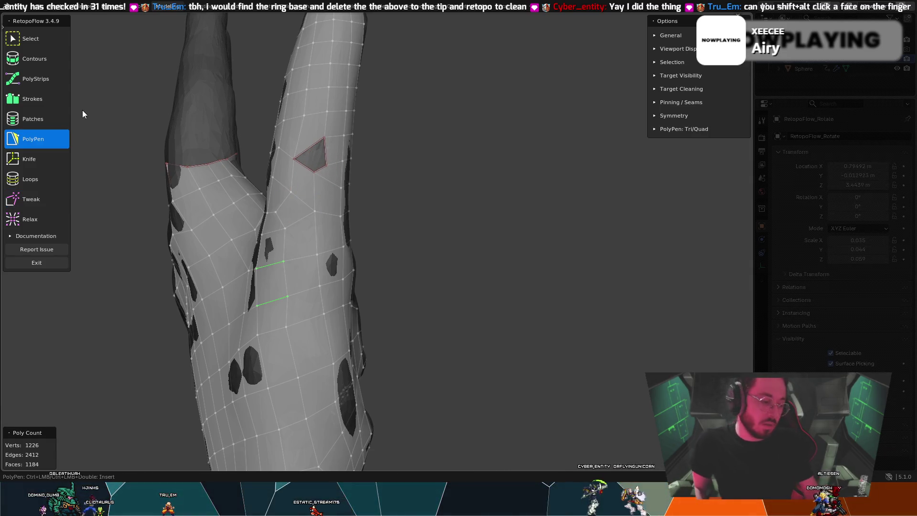
pyautogui.press('7')
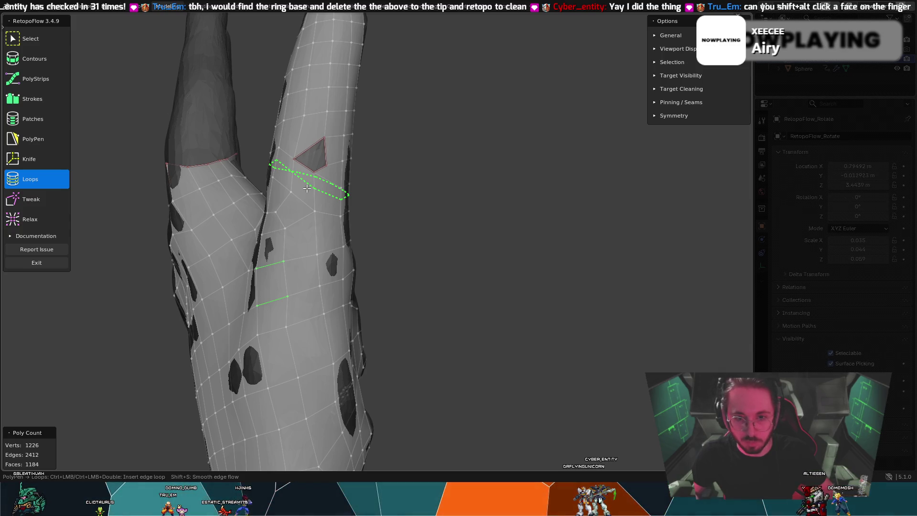
pyautogui.moveTo(449, 147)
pyautogui.mouseDown(button='middle')
pyautogui.moveTo(528, 167)
pyautogui.moveTo(449, 184)
pyautogui.moveTo(367, 143)
pyautogui.moveTo(266, 157)
pyautogui.moveTo(220, 200)
pyautogui.moveTo(332, 191)
pyautogui.mouseUp(button='middle')
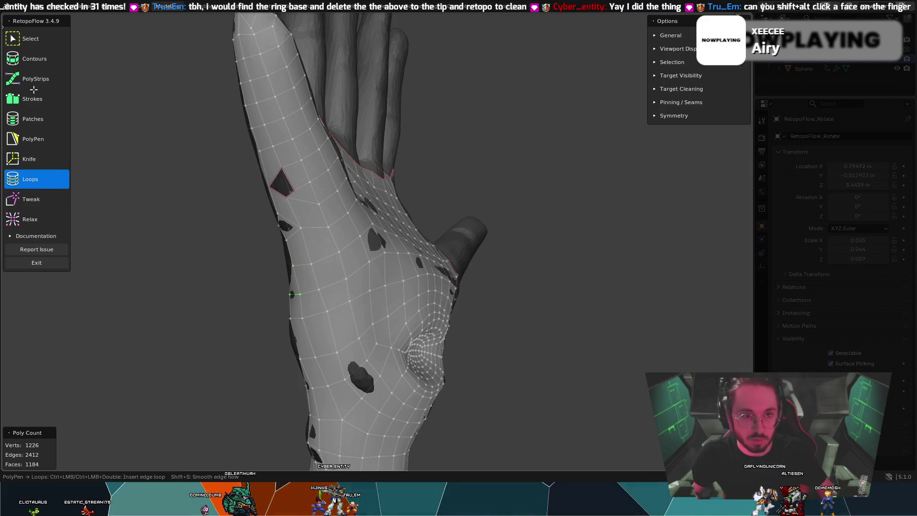
pyautogui.moveTo(37, 40); pyautogui.dragTo(915, 97, button='middle')
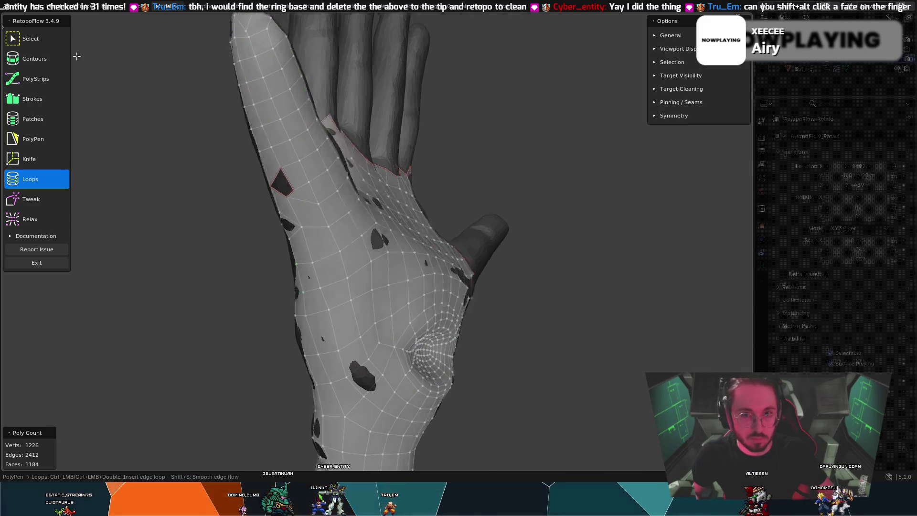
pyautogui.moveTo(450, 60)
pyautogui.mouseDown(button='middle')
pyautogui.moveTo(444, 96)
pyautogui.moveTo(312, 89)
pyautogui.mouseUp(button='middle')
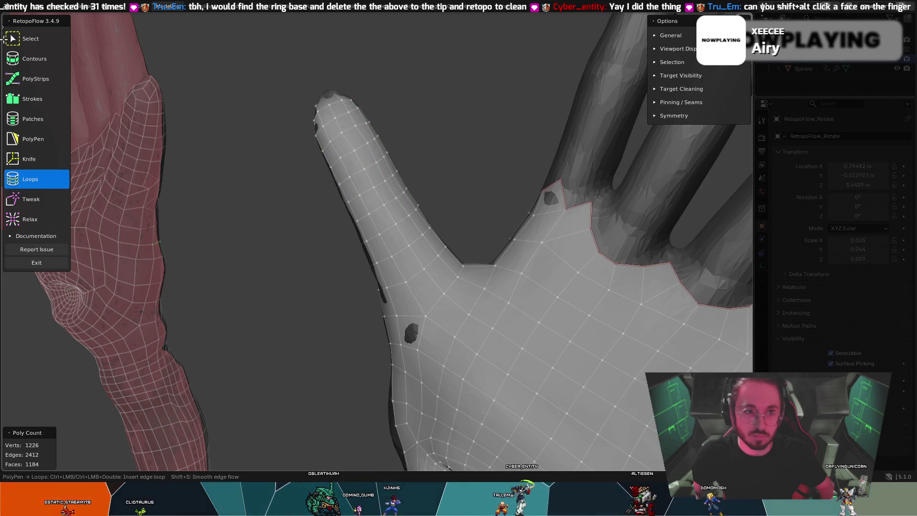
pyautogui.press('5')
# Step: Box-select the faces covering the fingertip, checking the selection from several angles
pyautogui.moveTo(246, 79); pyautogui.dragTo(421, 187)
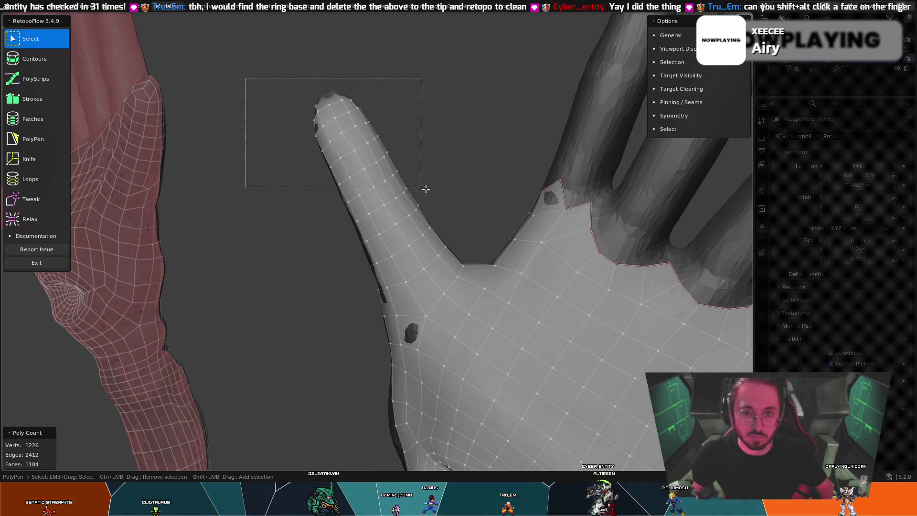
pyautogui.moveTo(470, 214); pyautogui.dragTo(470, 215)
pyautogui.moveTo(446, 196)
pyautogui.mouseDown(button='middle')
pyautogui.moveTo(484, 163)
pyautogui.moveTo(418, 188)
pyautogui.moveTo(519, 170)
pyautogui.moveTo(524, 199)
pyautogui.mouseUp(button='middle')
pyautogui.moveTo(408, 198)
pyautogui.mouseDown(button='middle')
pyautogui.moveTo(612, 198)
pyautogui.moveTo(645, 208)
pyautogui.moveTo(485, 231)
pyautogui.mouseUp(button='middle')
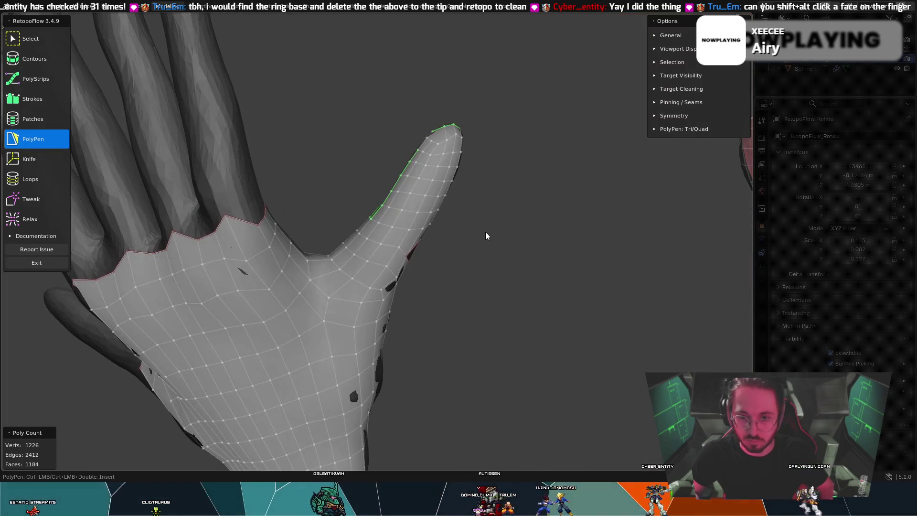
pyautogui.moveTo(383, 193); pyautogui.dragTo(384, 193)
pyautogui.moveTo(480, 230); pyautogui.dragTo(350, 109)
pyautogui.press('5')
pyautogui.moveTo(354, 107)
pyautogui.mouseDown(button='middle')
pyautogui.moveTo(394, 135)
pyautogui.moveTo(384, 134)
pyautogui.mouseUp(button='middle')
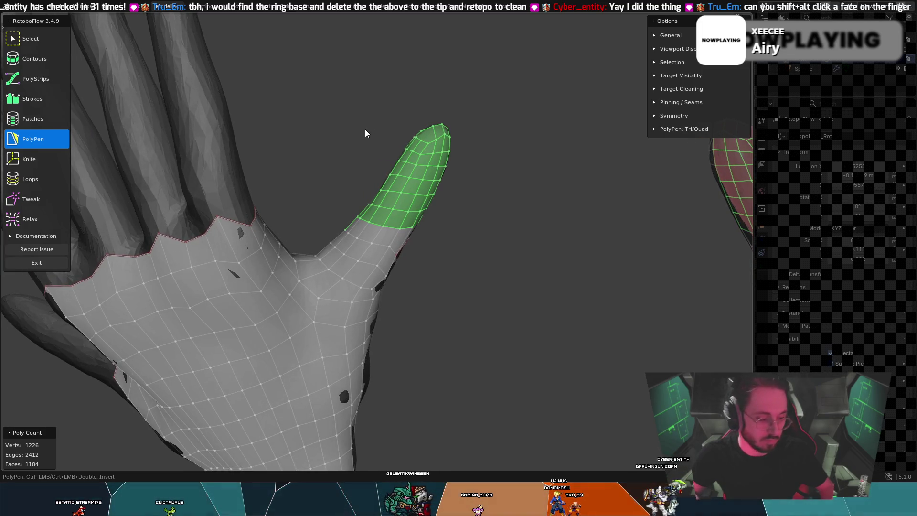
# Step: Delete the selected fingertip faces, dropping the mesh to 1118 faces
pyautogui.press('7')
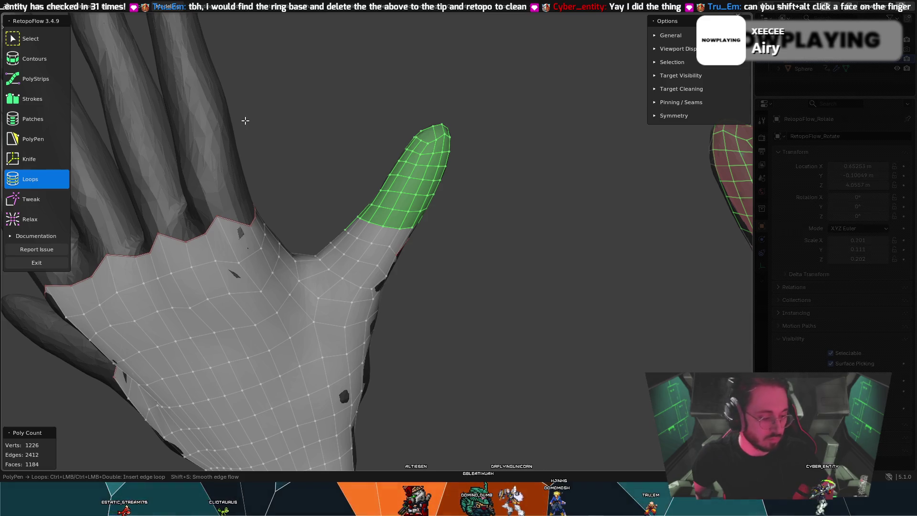
pyautogui.press('5')
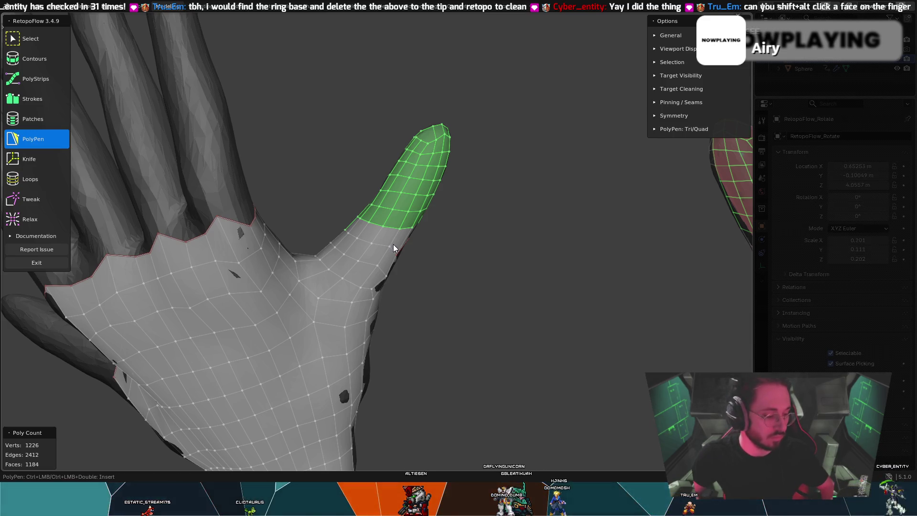
pyautogui.press('x')
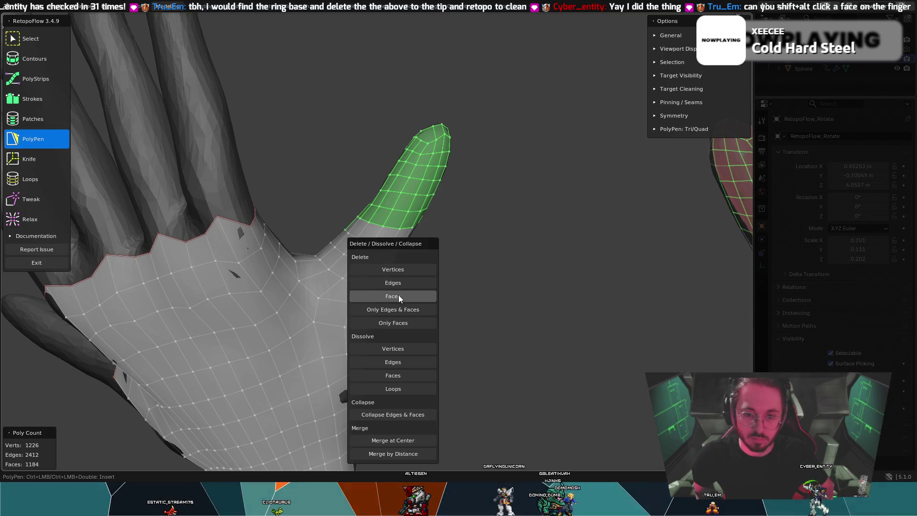
pyautogui.click(399, 295)
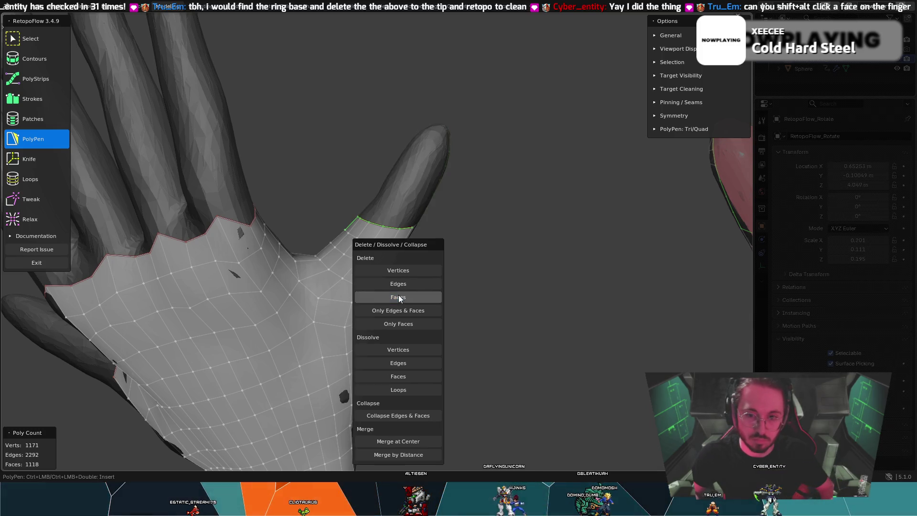
pyautogui.moveTo(474, 202)
pyautogui.mouseDown(button='middle')
pyautogui.moveTo(337, 171)
pyautogui.moveTo(323, 194)
pyautogui.moveTo(349, 204)
pyautogui.mouseUp(button='middle')
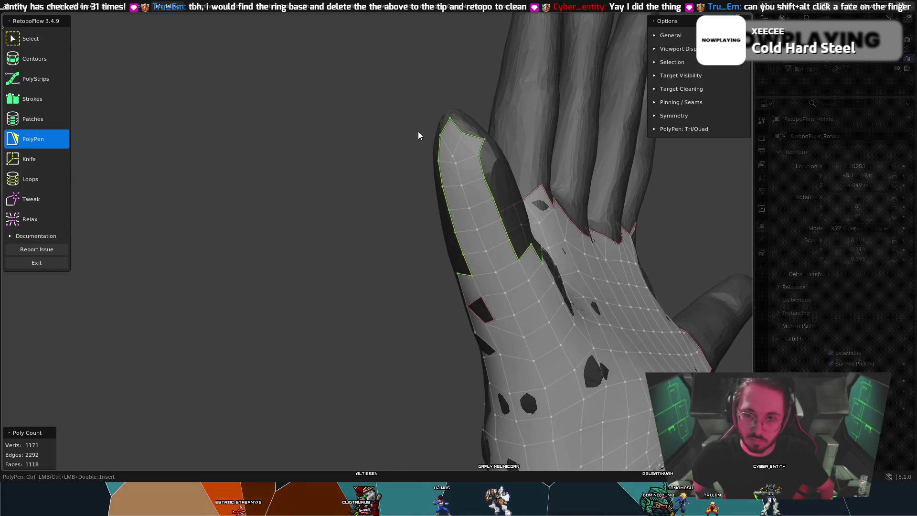
# Step: Box-select the remaining tip faces and delete them, undoing once and deleting again
pyautogui.moveTo(425, 133); pyautogui.dragTo(492, 184)
pyautogui.moveTo(525, 254); pyautogui.dragTo(524, 255)
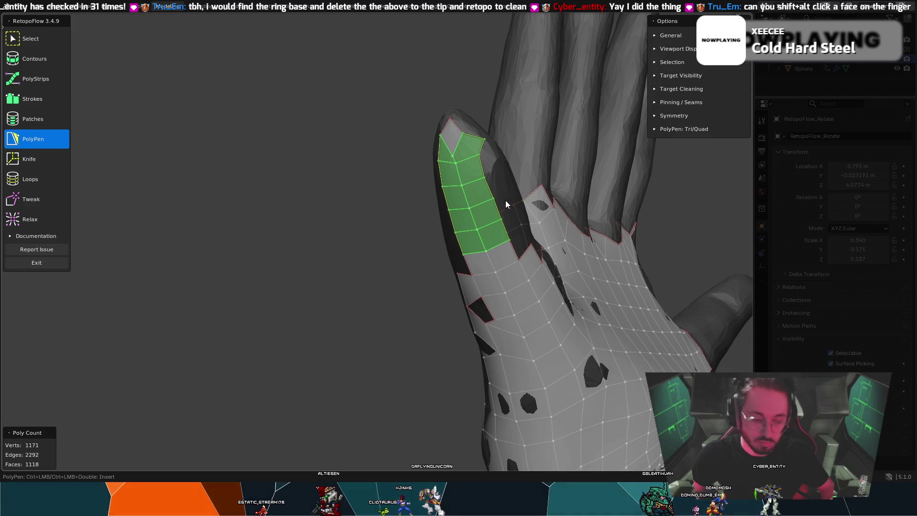
pyautogui.press('x')
pyautogui.click(471, 261)
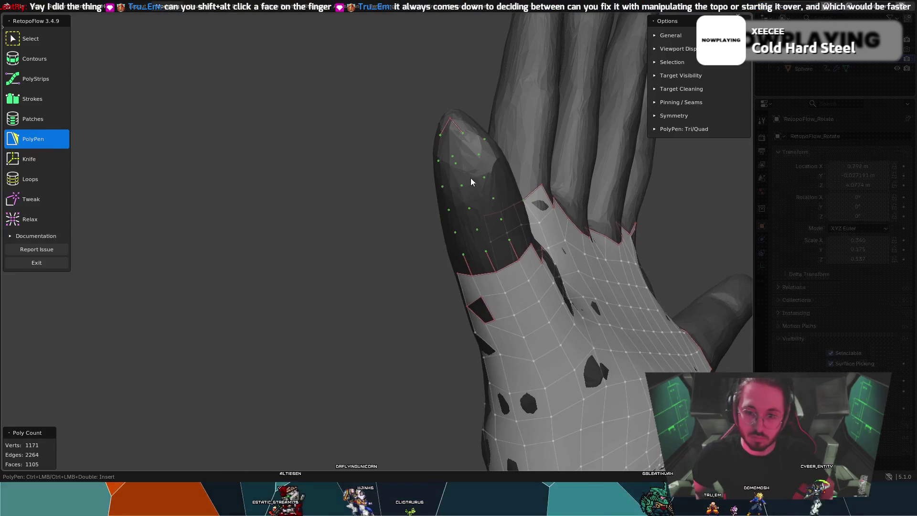
pyautogui.hotkey('ctrl', 'z')
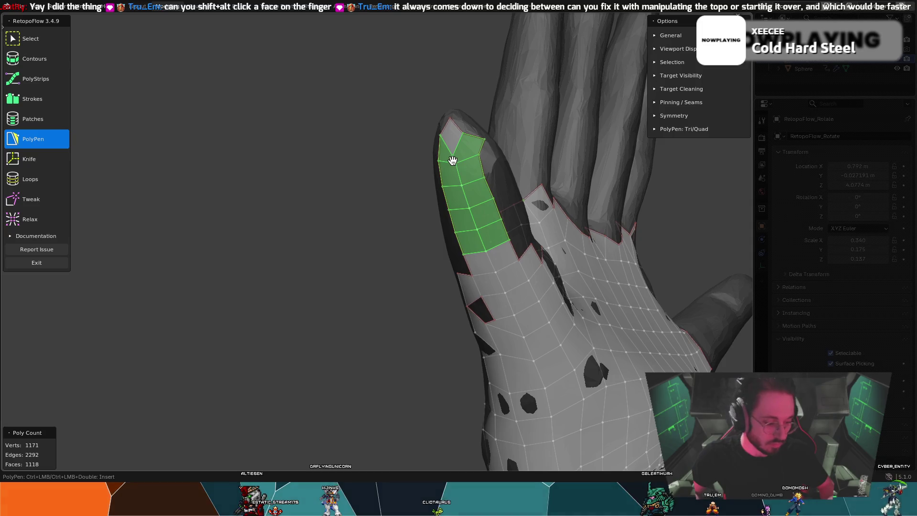
pyautogui.press('x')
pyautogui.click(467, 211)
# Step: Select and delete the one leftover tip face, exposing the bare sculpted fingertip at 1107 faces
pyautogui.moveTo(469, 148); pyautogui.dragTo(444, 138)
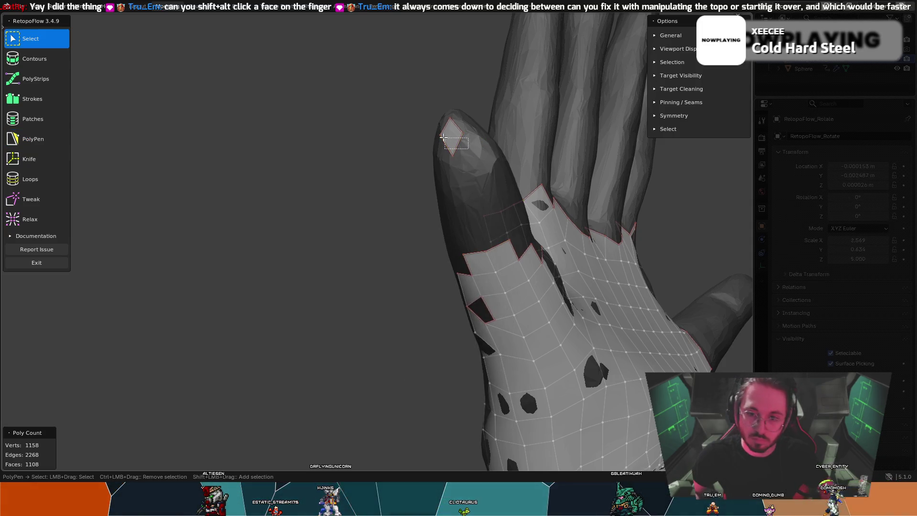
pyautogui.press('5')
pyautogui.press('x')
pyautogui.press('Escape')
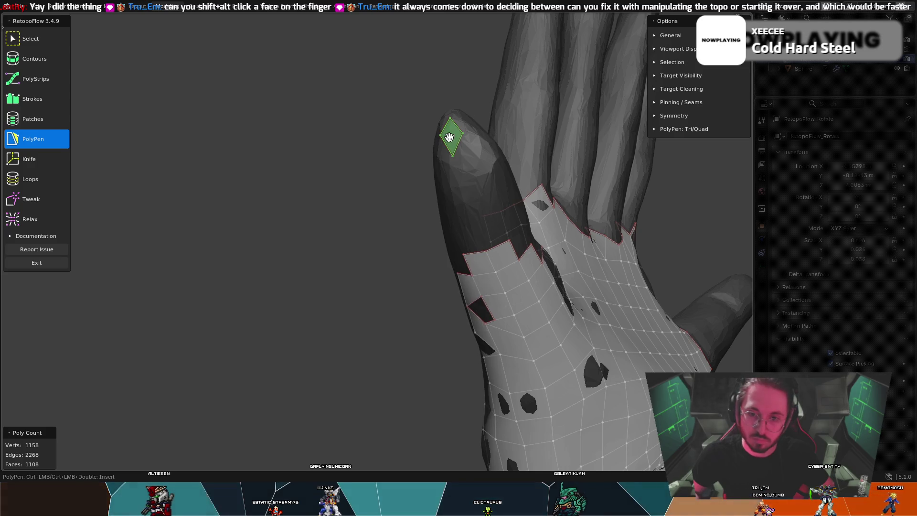
pyautogui.press('x')
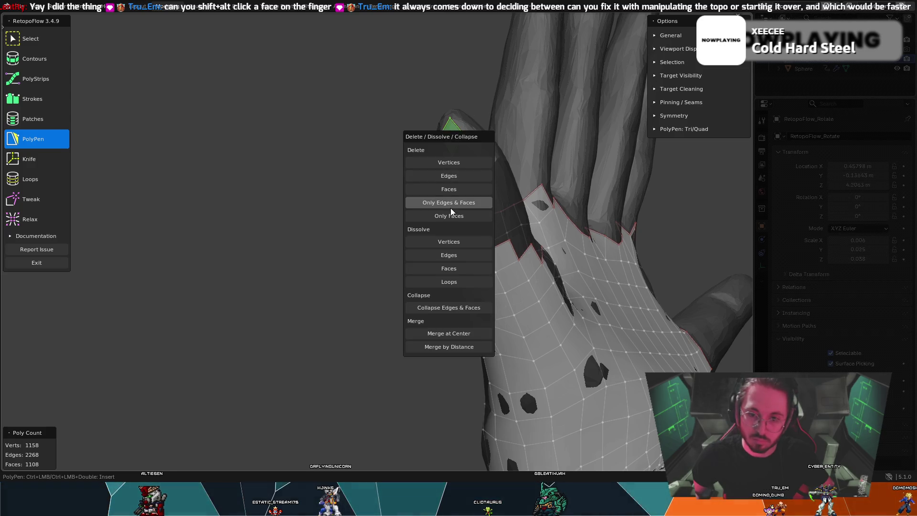
pyautogui.click(452, 190)
pyautogui.moveTo(481, 161)
pyautogui.mouseDown(button='middle')
pyautogui.moveTo(624, 154)
pyautogui.moveTo(498, 131)
pyautogui.mouseUp(button='middle')
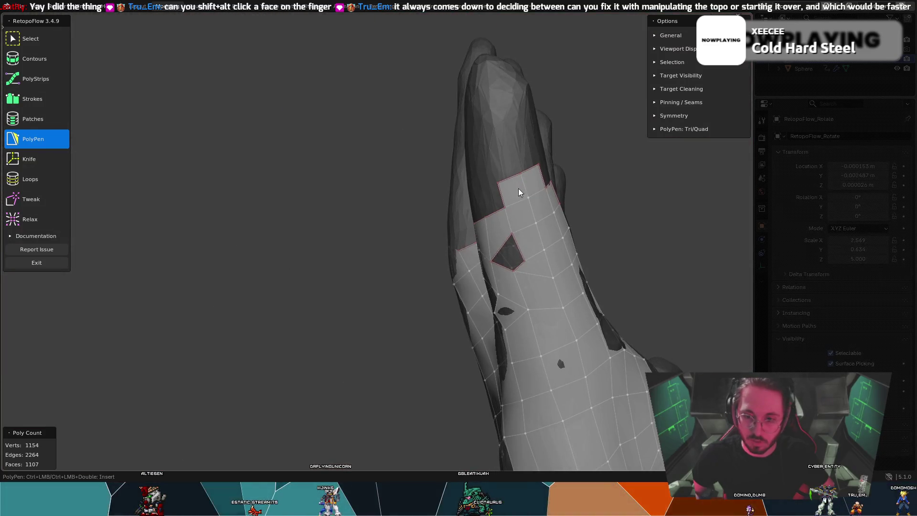
pyautogui.moveTo(515, 185); pyautogui.dragTo(644, 206, button='middle')
# Step: Select a torn border edge and face at the finger's base and delete them
pyautogui.moveTo(444, 222)
pyautogui.mouseDown(button='middle')
pyautogui.moveTo(483, 241)
pyautogui.moveTo(454, 224)
pyautogui.moveTo(484, 191)
pyautogui.moveTo(491, 221)
pyautogui.moveTo(531, 236)
pyautogui.moveTo(539, 264)
pyautogui.mouseUp(button='middle')
pyautogui.press('q')
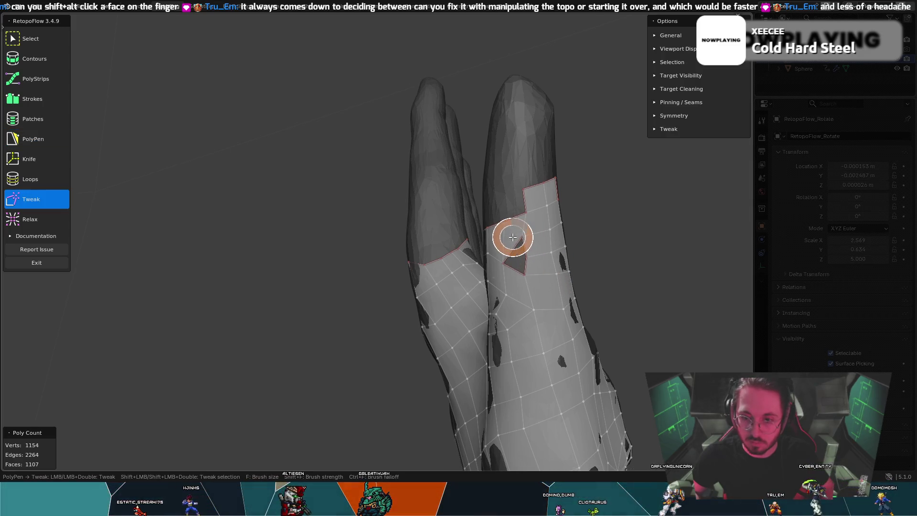
pyautogui.press('5')
pyautogui.moveTo(521, 223)
pyautogui.mouseDown(button='middle')
pyautogui.moveTo(513, 246)
pyautogui.moveTo(461, 239)
pyautogui.moveTo(527, 262)
pyautogui.mouseUp(button='middle')
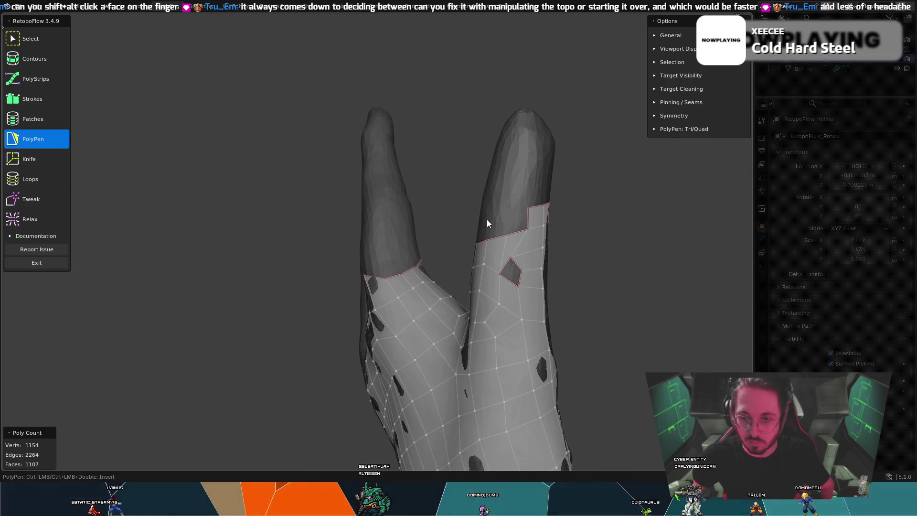
pyautogui.moveTo(482, 223); pyautogui.dragTo(502, 235)
pyautogui.moveTo(582, 233); pyautogui.dragTo(581, 234)
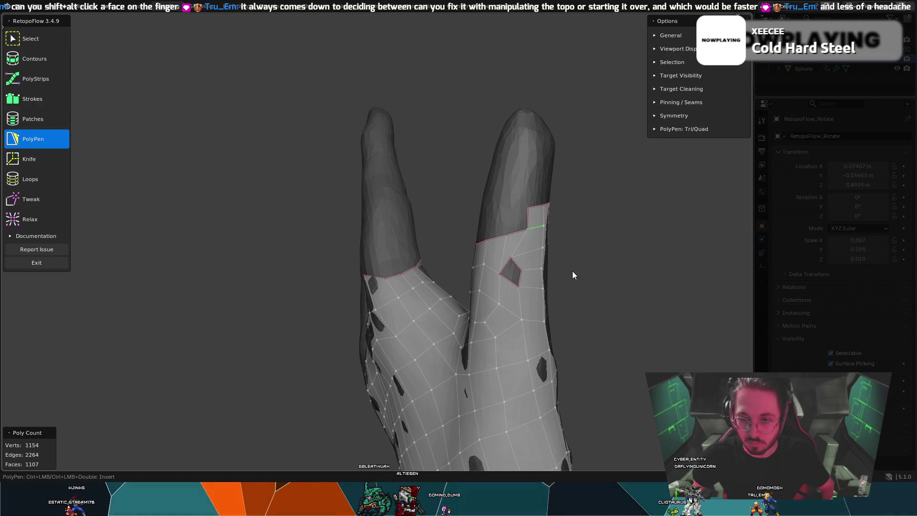
pyautogui.moveTo(570, 274); pyautogui.dragTo(507, 248)
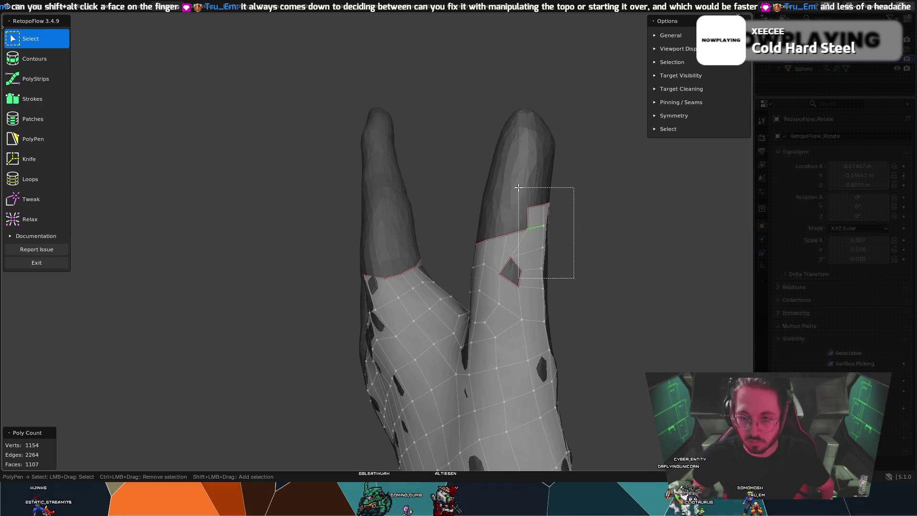
pyautogui.moveTo(518, 187); pyautogui.dragTo(512, 193)
pyautogui.press('x')
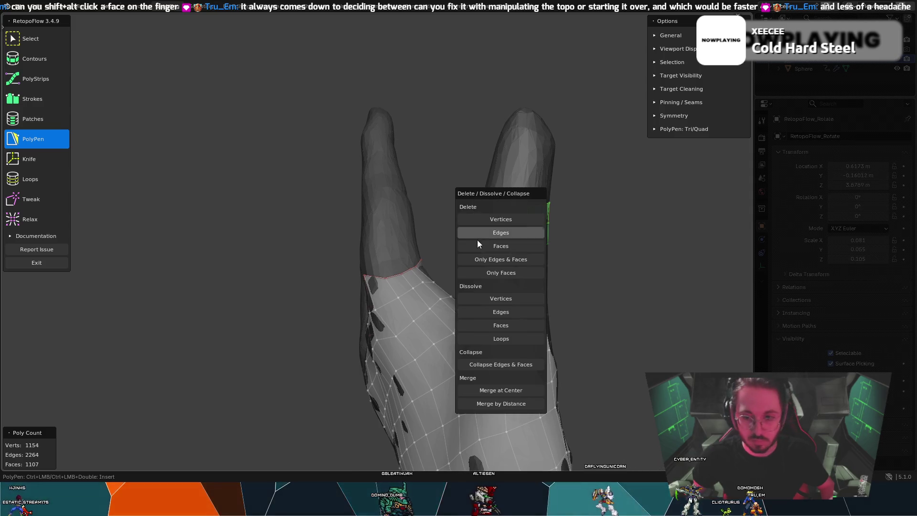
pyautogui.click(501, 246)
# Step: Delete the remaining broken faces and geometry around the finger's base
pyautogui.moveTo(574, 237); pyautogui.dragTo(565, 243, button='middle')
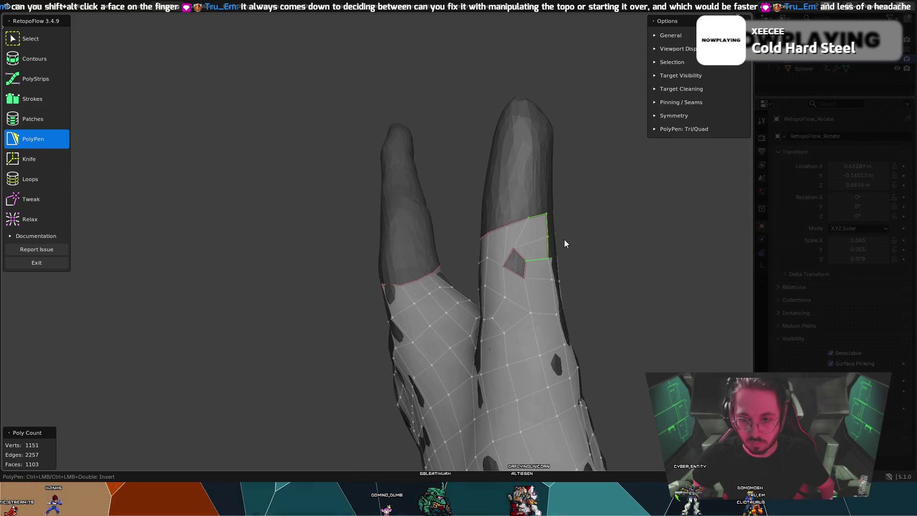
pyautogui.press('x')
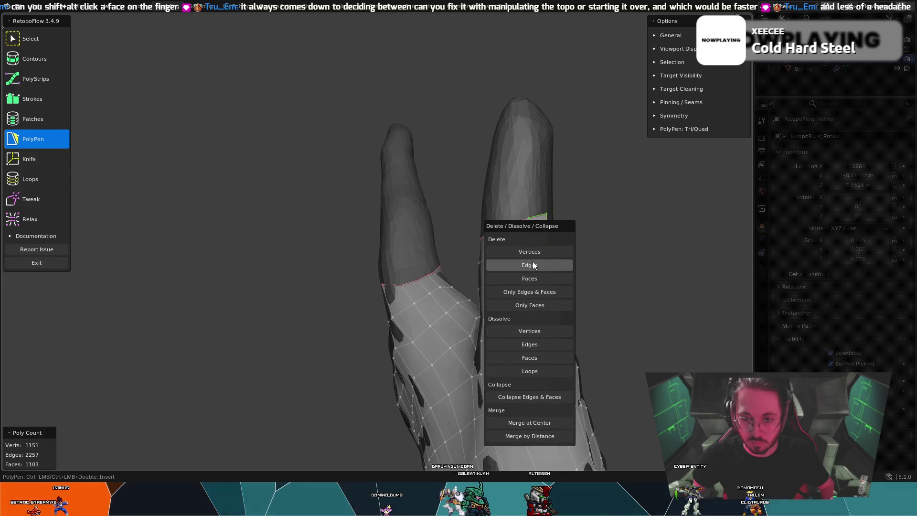
pyautogui.click(533, 264)
pyautogui.press('x')
pyautogui.press('x')
pyautogui.click(532, 244)
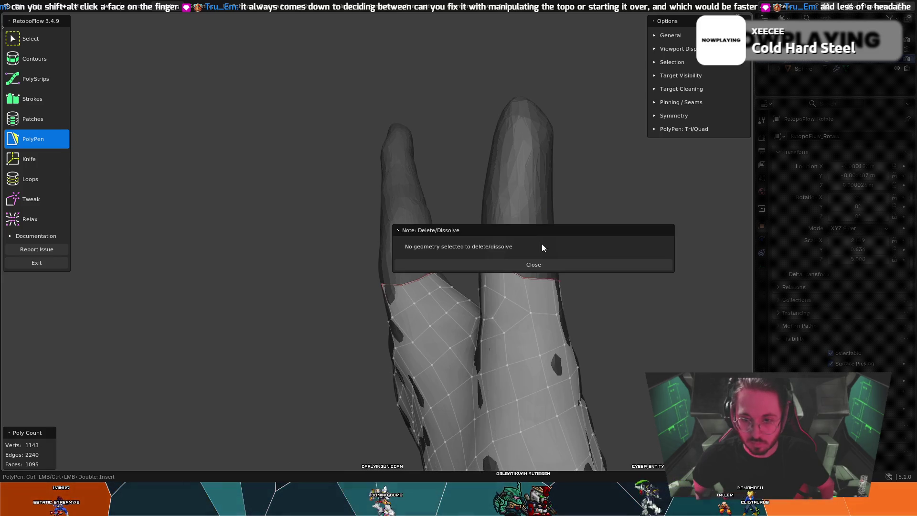
pyautogui.moveTo(521, 249); pyautogui.dragTo(485, 200)
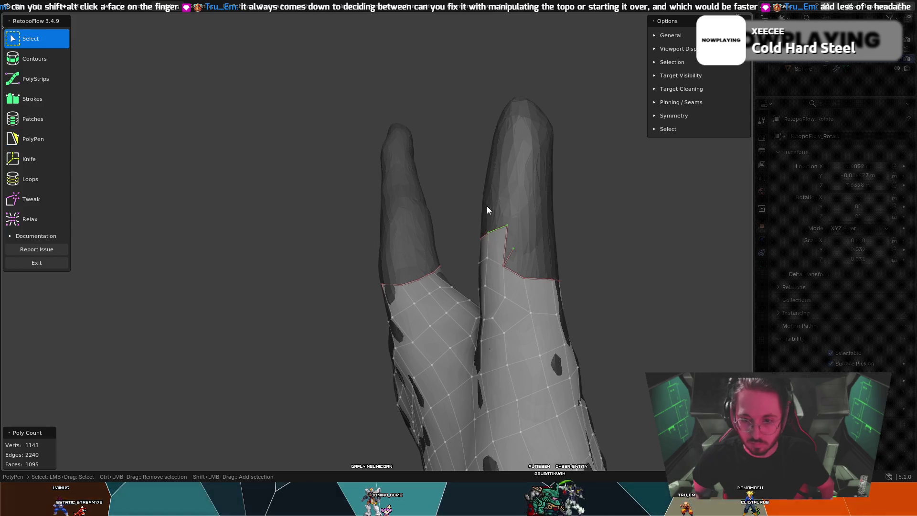
pyautogui.press('x')
pyautogui.click(502, 254)
# Step: Delete the stray leftover vertex at the finger, dismissing the nothing-selected note, leaving 1088 faces
pyautogui.moveTo(539, 208); pyautogui.dragTo(582, 122, button='middle')
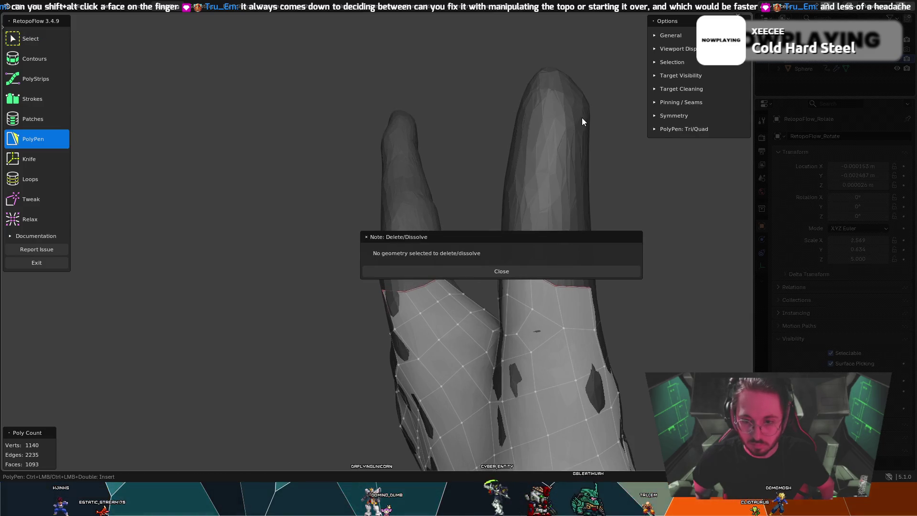
pyautogui.moveTo(612, 261); pyautogui.dragTo(433, 319, button='middle')
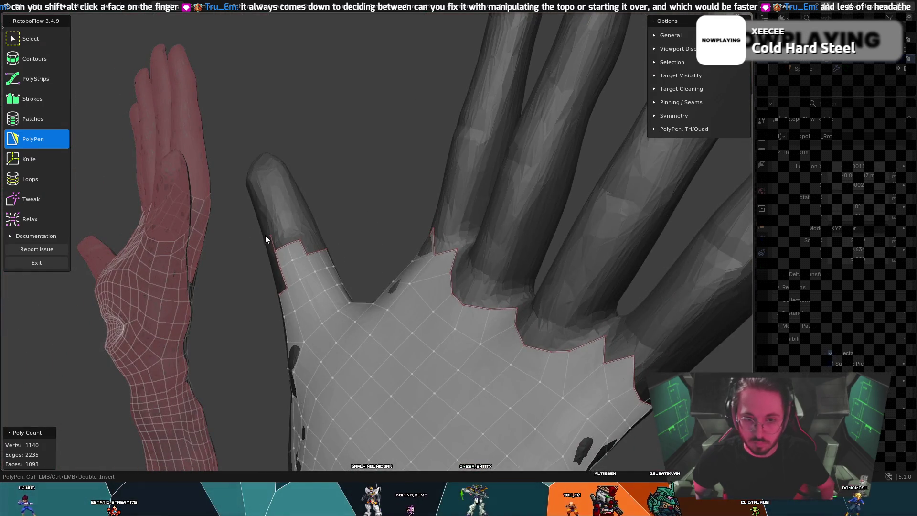
pyautogui.moveTo(263, 234); pyautogui.dragTo(317, 260)
pyautogui.press('x')
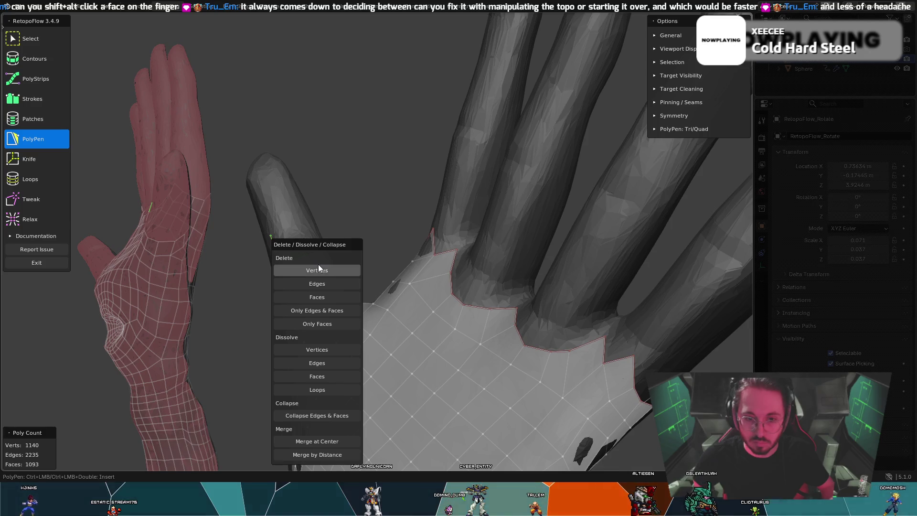
pyautogui.click(318, 270)
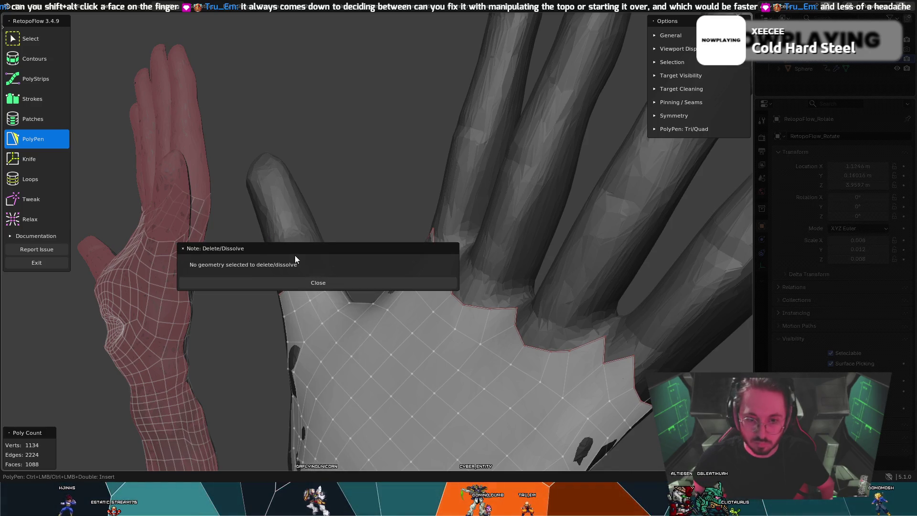
pyautogui.click(303, 281)
pyautogui.press('0')
pyautogui.moveTo(267, 273); pyautogui.dragTo(312, 281)
pyautogui.press('x')
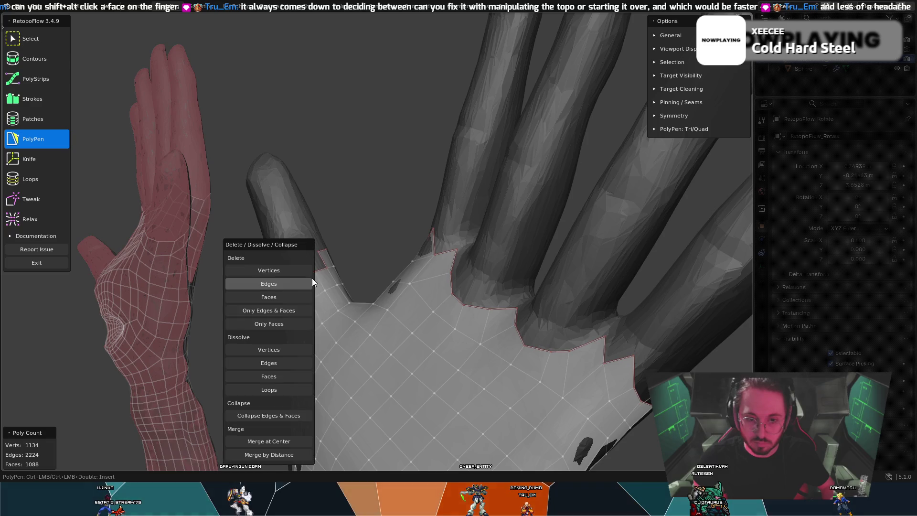
pyautogui.click(276, 270)
pyautogui.moveTo(349, 205); pyautogui.dragTo(190, 221, button='middle')
pyautogui.press('7')
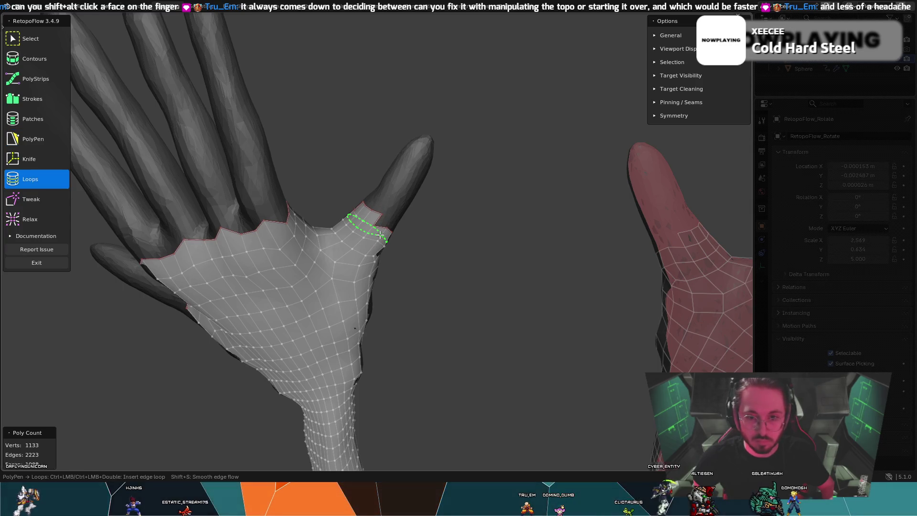
pyautogui.moveTo(385, 237)
pyautogui.mouseDown(button='middle')
pyautogui.moveTo(443, 219)
pyautogui.moveTo(569, 227)
pyautogui.moveTo(460, 240)
pyautogui.moveTo(327, 192)
pyautogui.moveTo(292, 133)
pyautogui.moveTo(298, 152)
pyautogui.mouseUp(button='middle')
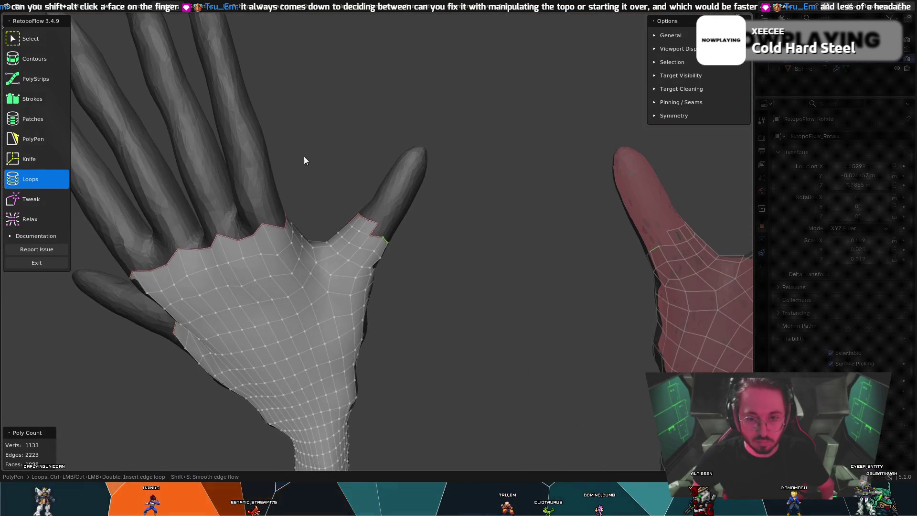
pyautogui.press('t')
pyautogui.moveTo(384, 244)
pyautogui.mouseDown(button='middle')
pyautogui.moveTo(264, 186)
pyautogui.moveTo(432, 256)
pyautogui.moveTo(436, 246)
pyautogui.mouseUp(button='middle')
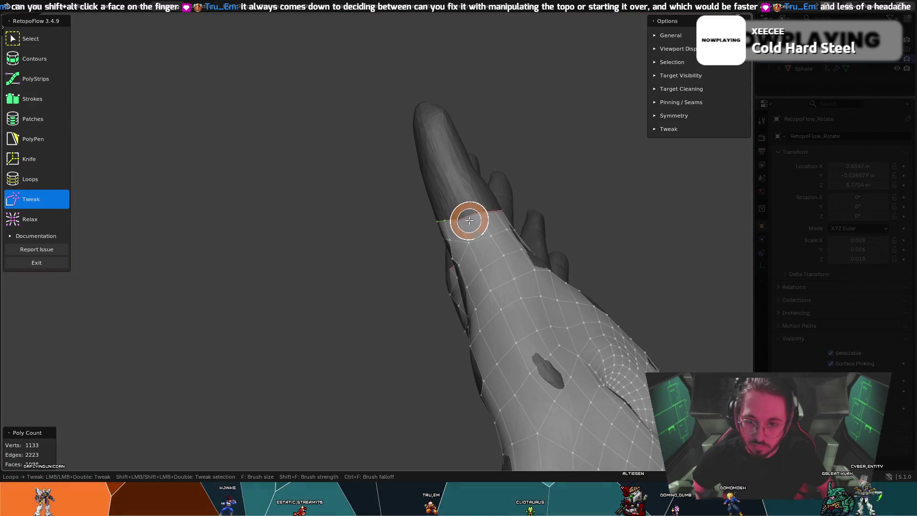
pyautogui.press('t')
pyautogui.press('t')
pyautogui.press('7')
pyautogui.moveTo(483, 210)
pyautogui.mouseDown(button='middle')
pyautogui.moveTo(408, 231)
pyautogui.moveTo(291, 291)
pyautogui.moveTo(369, 195)
pyautogui.mouseUp(button='middle')
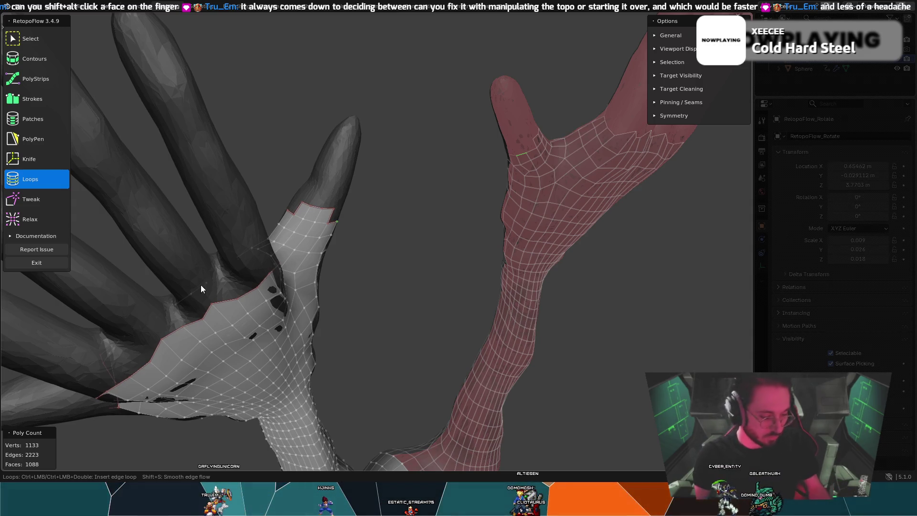
# Step: Orbit around the thumb base while toggling Tweak and Loops, nudging vertices without changing counts
pyautogui.moveTo(313, 215)
pyautogui.mouseDown(button='middle')
pyautogui.moveTo(344, 207)
pyautogui.moveTo(291, 211)
pyautogui.mouseUp(button='middle')
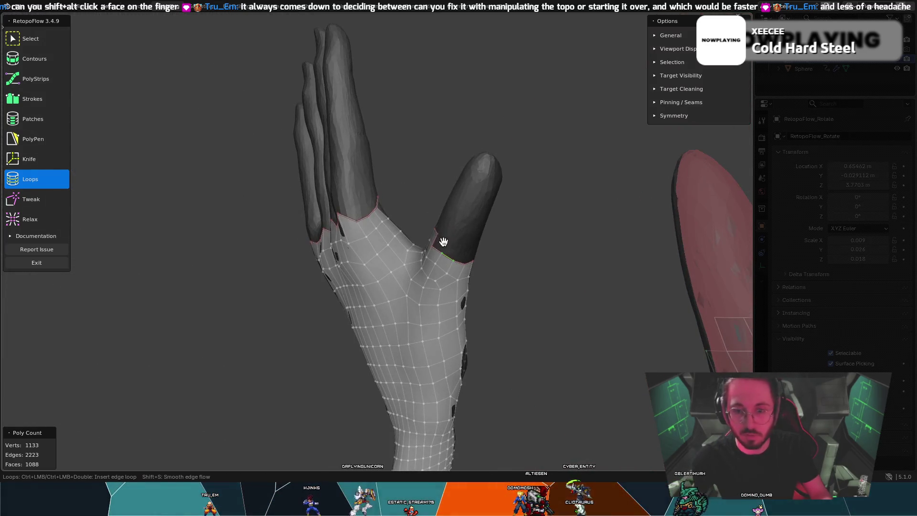
pyautogui.press('8')
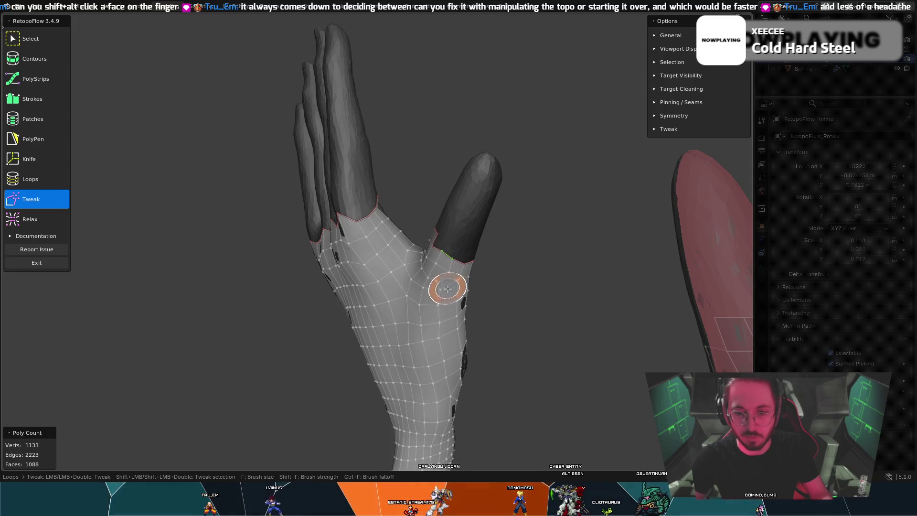
pyautogui.press('7')
pyautogui.moveTo(457, 277)
pyautogui.mouseDown(button='middle')
pyautogui.moveTo(451, 271)
pyautogui.moveTo(451, 331)
pyautogui.mouseUp(button='middle')
pyautogui.press('8')
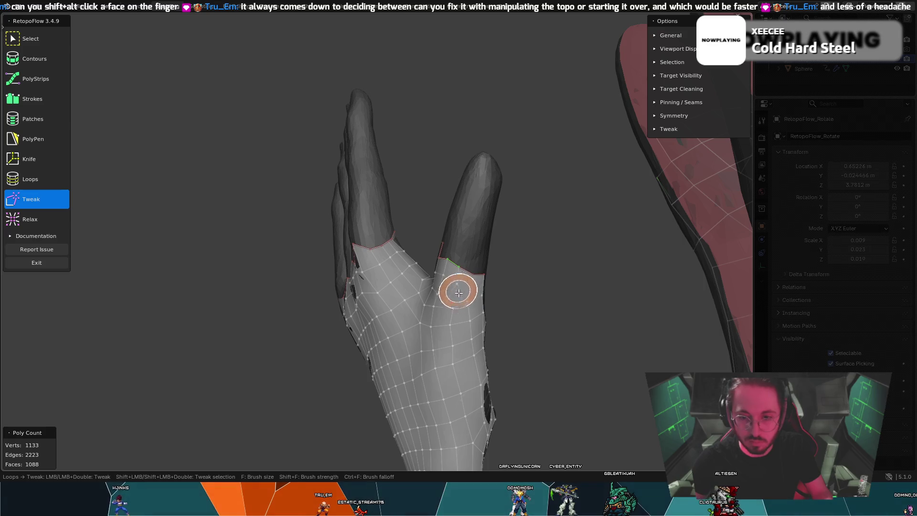
pyautogui.moveTo(451, 290); pyautogui.dragTo(414, 272, button='middle')
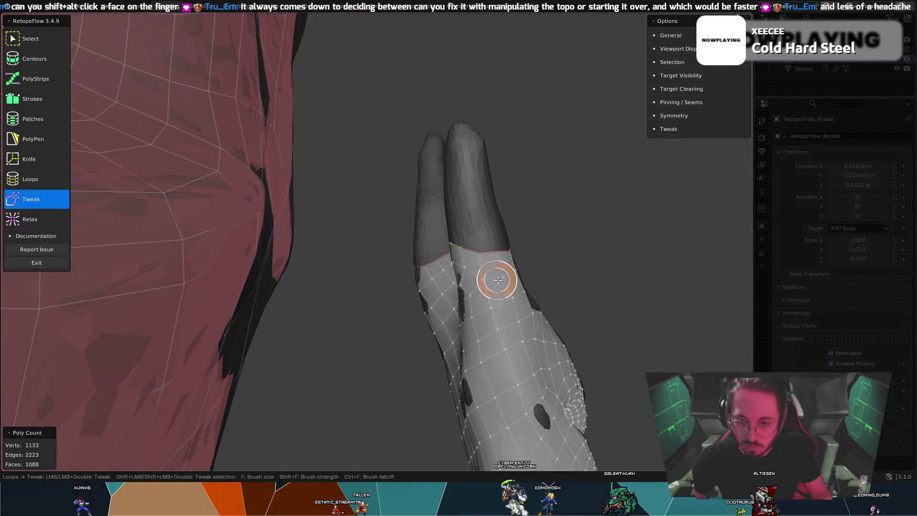
pyautogui.moveTo(514, 270); pyautogui.dragTo(483, 255, button='middle')
pyautogui.press('7')
pyautogui.moveTo(477, 292)
pyautogui.mouseDown(button='middle')
pyautogui.moveTo(549, 285)
pyautogui.moveTo(500, 326)
pyautogui.moveTo(418, 334)
pyautogui.mouseUp(button='middle')
pyautogui.press('8')
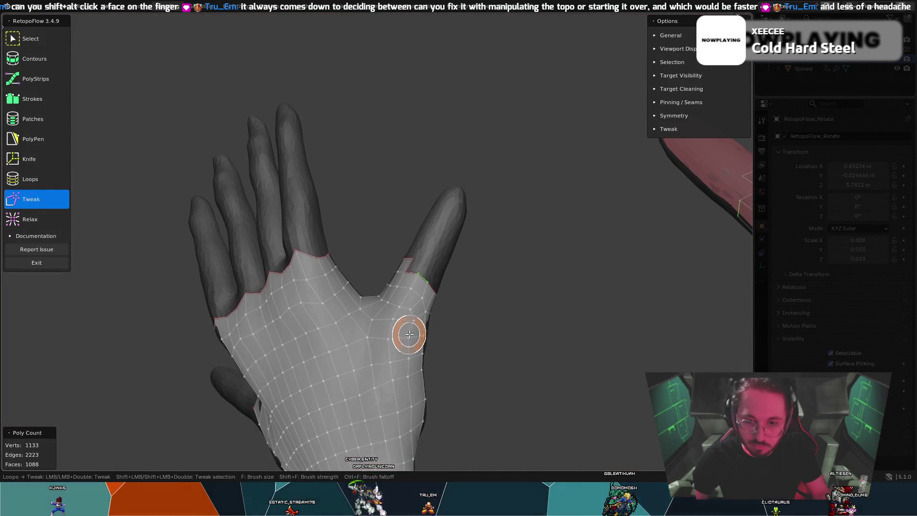
pyautogui.press('7')
pyautogui.moveTo(430, 283); pyautogui.dragTo(387, 270, button='middle')
pyautogui.press('8')
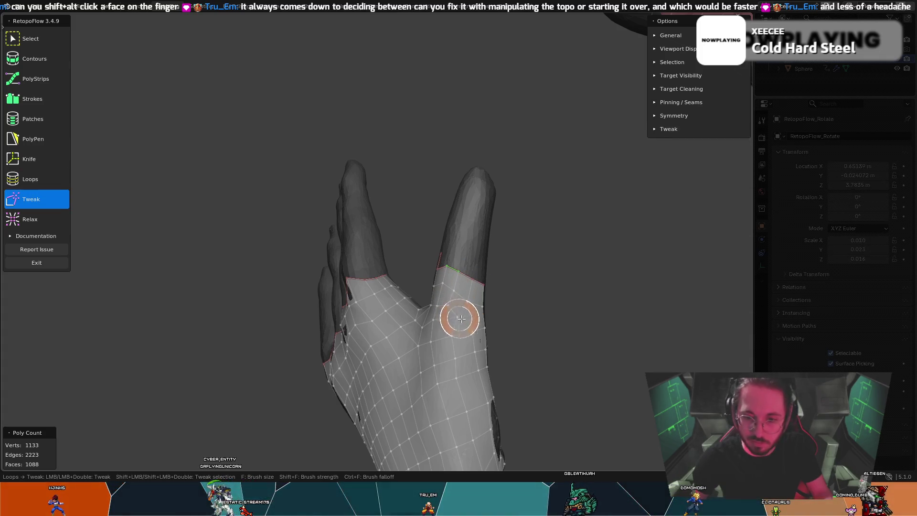
pyautogui.press('7')
pyautogui.press('8')
pyautogui.press('7')
pyautogui.moveTo(434, 328)
pyautogui.mouseDown(button='middle')
pyautogui.moveTo(468, 336)
pyautogui.moveTo(449, 331)
pyautogui.moveTo(474, 322)
pyautogui.moveTo(360, 311)
pyautogui.mouseUp(button='middle')
pyautogui.press('8')
pyautogui.press('7')
pyautogui.press('8')
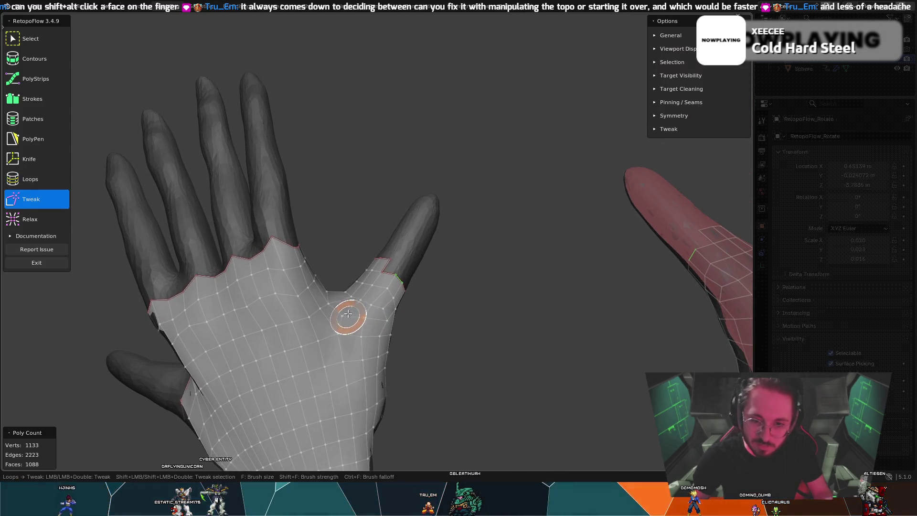
pyautogui.press('7')
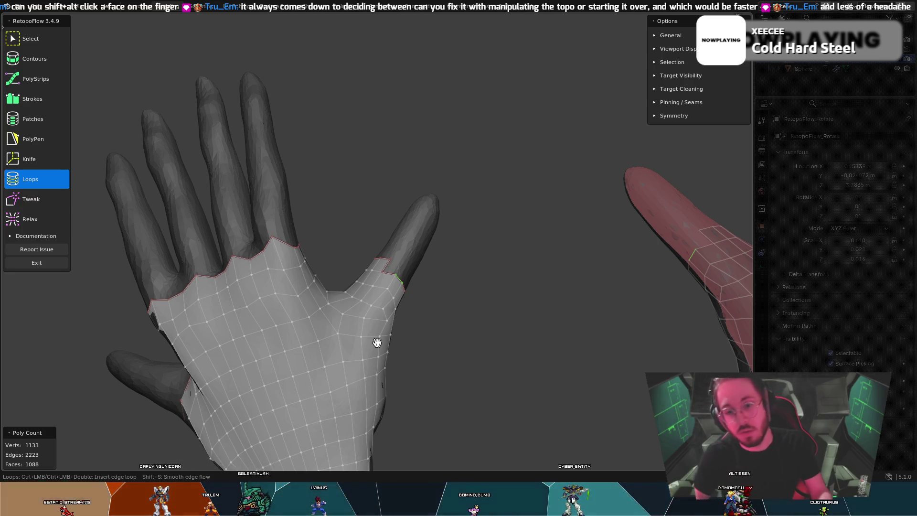
# Step: Brush finger-base vertices toward the sculpt from an upright palm view, then resume Loops
pyautogui.moveTo(449, 319)
pyautogui.mouseDown(button='middle')
pyautogui.moveTo(507, 256)
pyautogui.moveTo(279, 303)
pyautogui.mouseUp(button='middle')
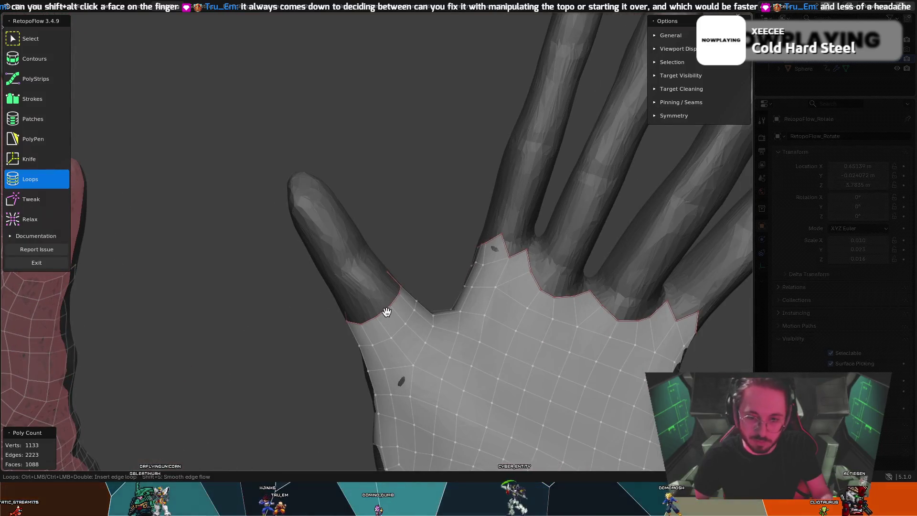
pyautogui.moveTo(358, 317); pyautogui.dragTo(449, 264, button='middle')
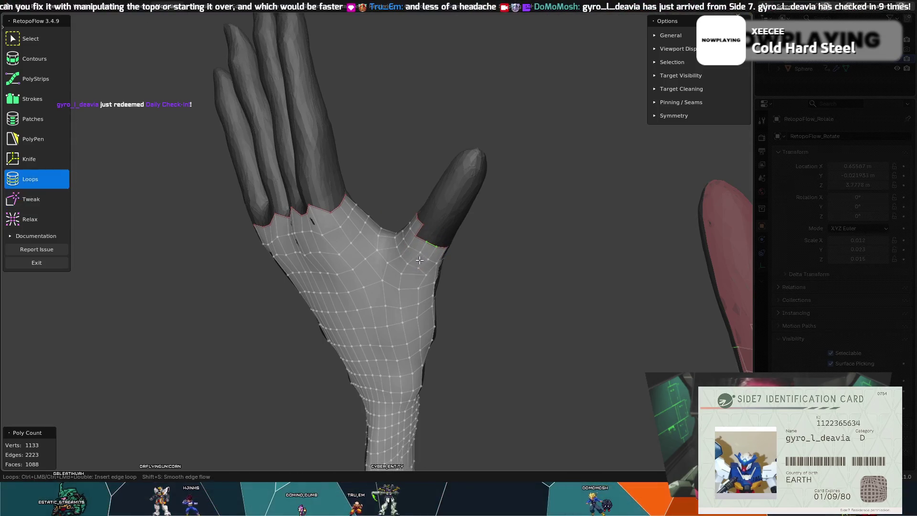
pyautogui.moveTo(416, 242); pyautogui.dragTo(413, 213, button='middle')
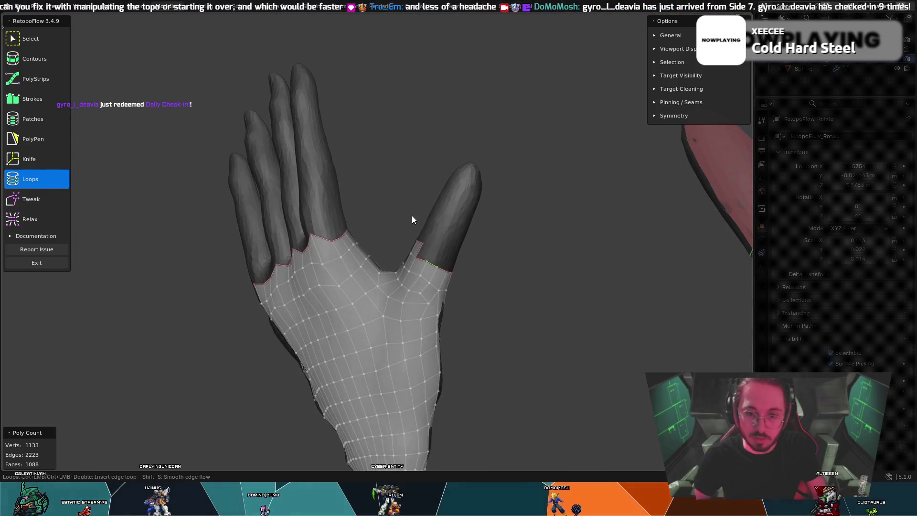
pyautogui.press('t')
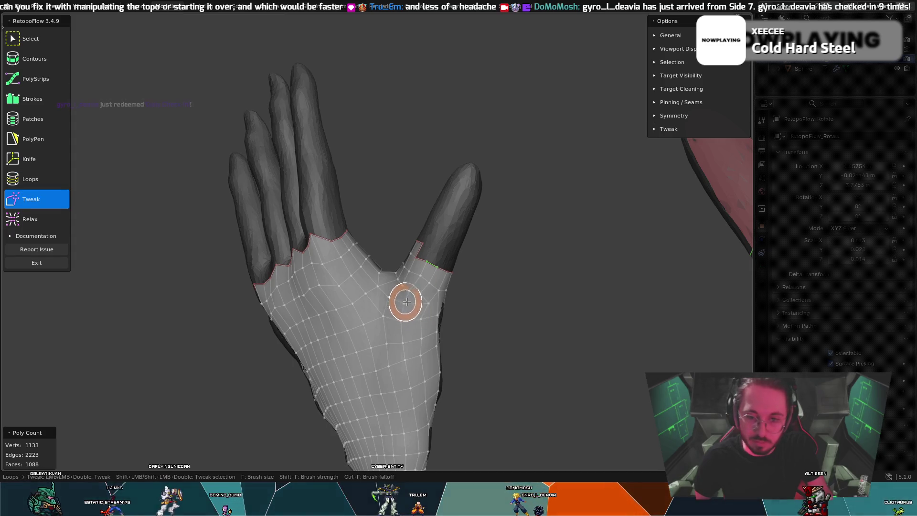
pyautogui.moveTo(436, 266)
pyautogui.mouseDown(button='middle')
pyautogui.moveTo(471, 323)
pyautogui.moveTo(487, 297)
pyautogui.moveTo(441, 299)
pyautogui.mouseUp(button='middle')
pyautogui.press('7')
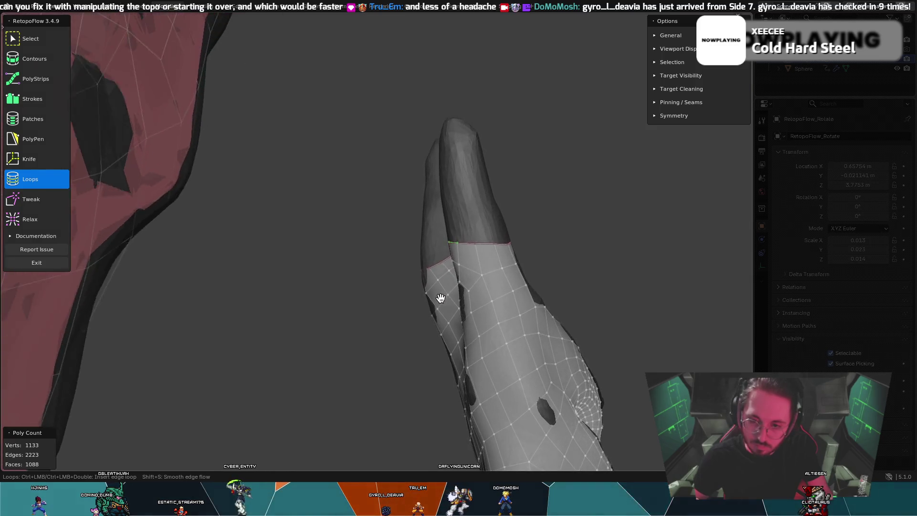
# Step: Nudge vertices around a second finger's base with Tweak, checking from the back of the hand
pyautogui.moveTo(440, 298)
pyautogui.mouseDown(button='middle')
pyautogui.moveTo(448, 286)
pyautogui.moveTo(482, 302)
pyautogui.moveTo(423, 289)
pyautogui.mouseUp(button='middle')
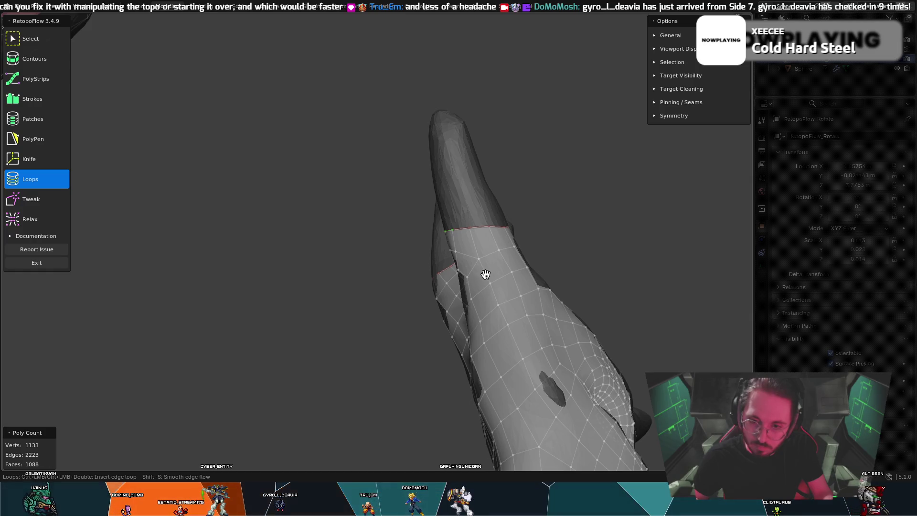
pyautogui.moveTo(486, 256); pyautogui.dragTo(600, 292, button='middle')
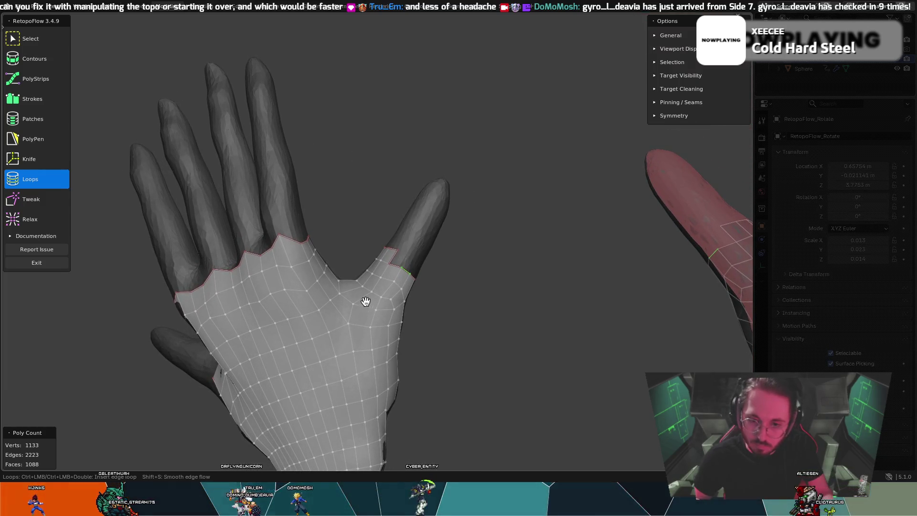
pyautogui.moveTo(368, 308)
pyautogui.mouseDown(button='middle')
pyautogui.moveTo(448, 252)
pyautogui.moveTo(361, 244)
pyautogui.moveTo(388, 294)
pyautogui.mouseUp(button='middle')
pyautogui.moveTo(348, 271)
pyautogui.mouseDown(button='middle')
pyautogui.moveTo(518, 260)
pyautogui.moveTo(506, 251)
pyautogui.moveTo(438, 252)
pyautogui.moveTo(338, 305)
pyautogui.moveTo(469, 242)
pyautogui.moveTo(463, 260)
pyautogui.moveTo(490, 252)
pyautogui.moveTo(461, 240)
pyautogui.moveTo(450, 265)
pyautogui.moveTo(403, 275)
pyautogui.moveTo(407, 264)
pyautogui.moveTo(381, 285)
pyautogui.mouseUp(button='middle')
pyautogui.press('8')
pyautogui.press('7')
pyautogui.press('8')
pyautogui.press('7')
pyautogui.press('8')
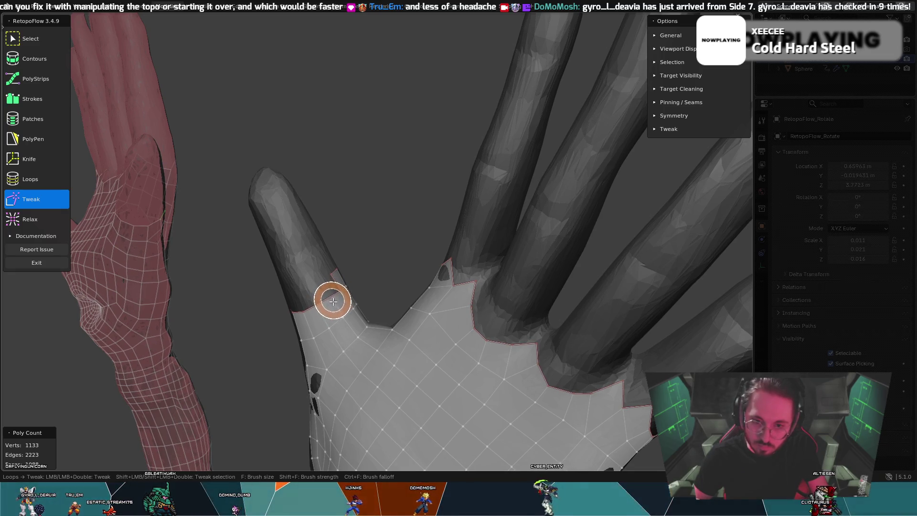
# Step: Tweak the same base vertices from a fresh angle, leaving the mesh at 1133 vertices
pyautogui.moveTo(344, 293)
pyautogui.mouseDown(button='middle')
pyautogui.moveTo(301, 297)
pyautogui.moveTo(307, 269)
pyautogui.moveTo(210, 262)
pyautogui.moveTo(35, 222)
pyautogui.moveTo(133, 240)
pyautogui.moveTo(312, 235)
pyautogui.mouseUp(button='middle')
pyautogui.press('7')
pyautogui.press('8')
pyautogui.press('7')
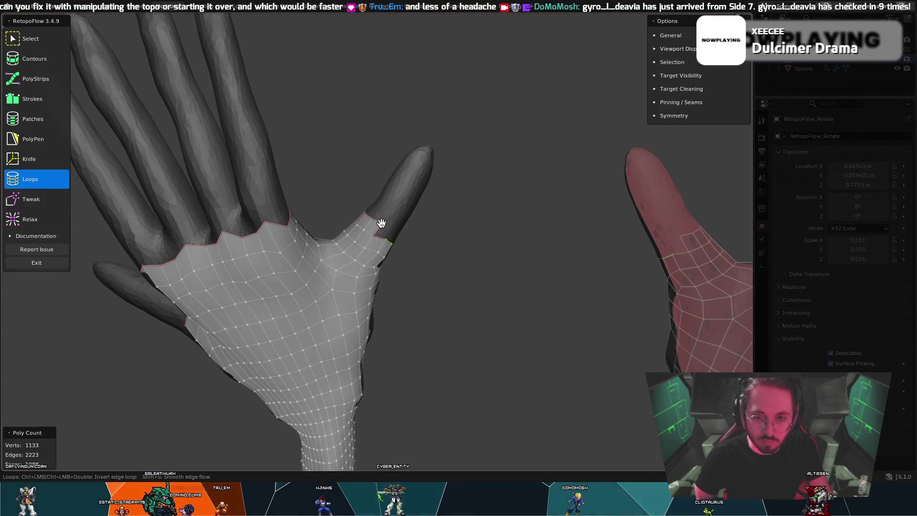
pyautogui.click(44, 102)
pyautogui.moveTo(347, 210)
pyautogui.mouseDown(button='middle')
pyautogui.moveTo(305, 171)
pyautogui.moveTo(422, 222)
pyautogui.moveTo(443, 256)
pyautogui.mouseUp(button='middle')
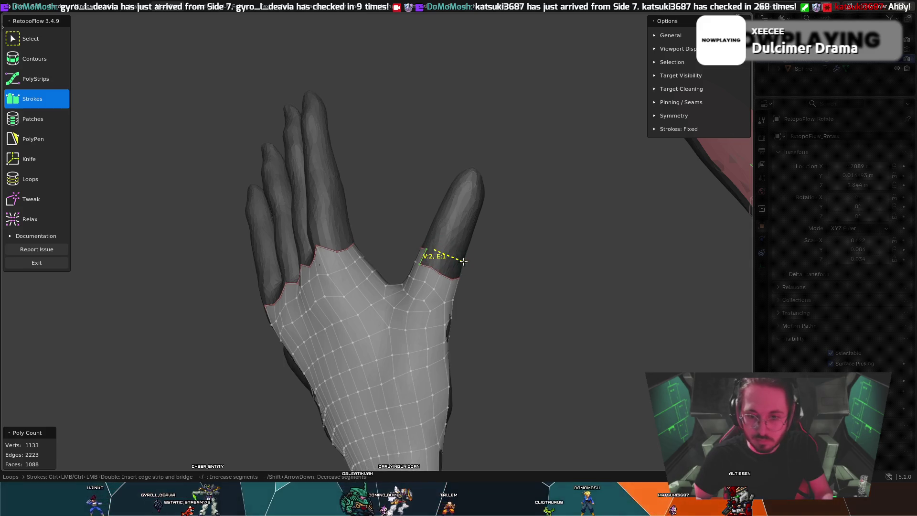
pyautogui.moveTo(466, 263)
pyautogui.mouseDown(button='middle')
pyautogui.moveTo(507, 271)
pyautogui.moveTo(425, 262)
pyautogui.mouseUp(button='middle')
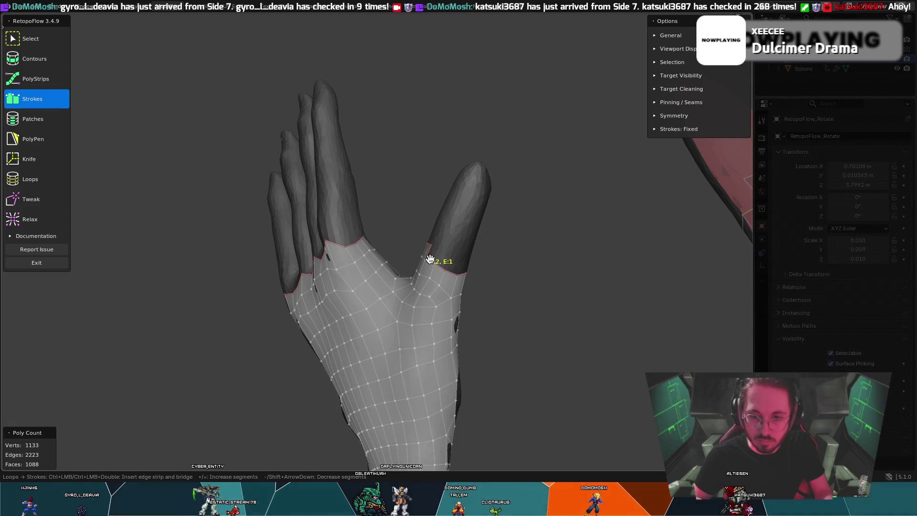
pyautogui.click(439, 263)
pyautogui.moveTo(450, 265)
pyautogui.mouseDown(button='middle')
pyautogui.moveTo(420, 268)
pyautogui.moveTo(472, 262)
pyautogui.moveTo(444, 245)
pyautogui.mouseUp(button='middle')
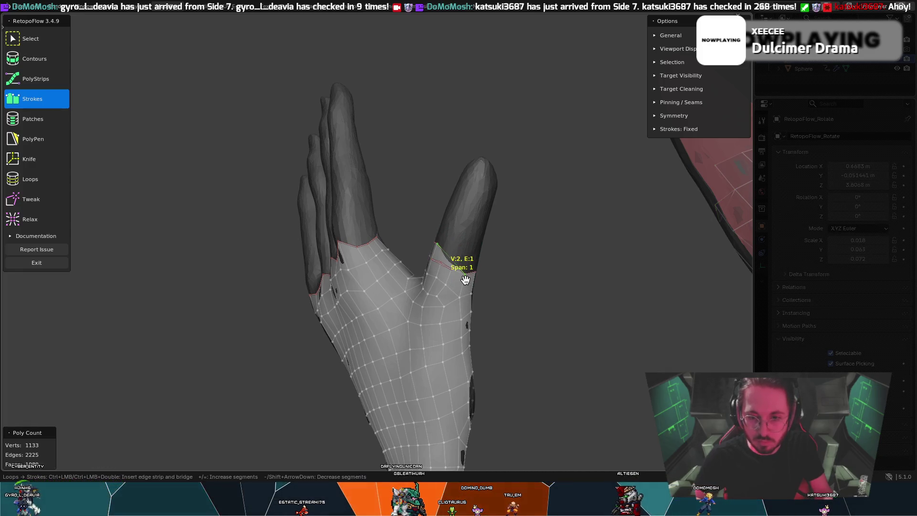
pyautogui.moveTo(445, 282)
pyautogui.mouseDown(button='middle')
pyautogui.moveTo(452, 241)
pyautogui.moveTo(435, 259)
pyautogui.mouseUp(button='middle')
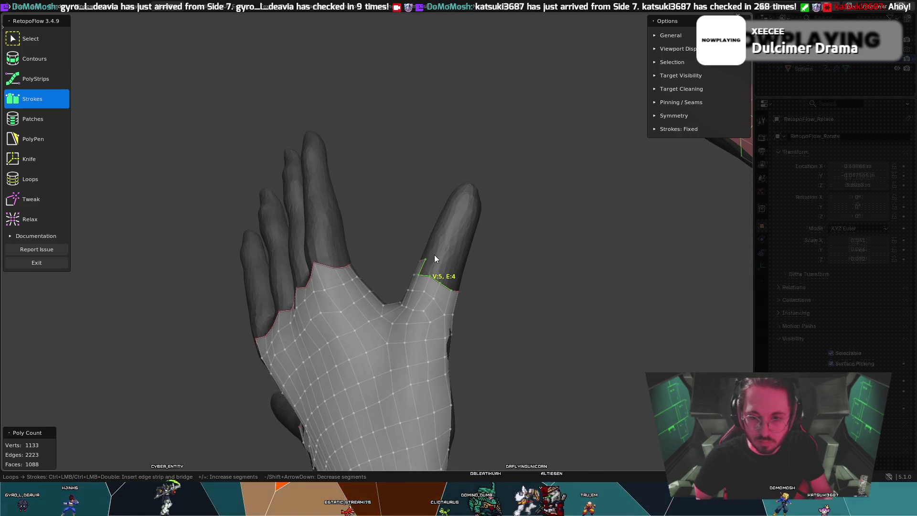
pyautogui.keyDown('ctrl'); pyautogui.click(463, 265); pyautogui.keyUp('ctrl')
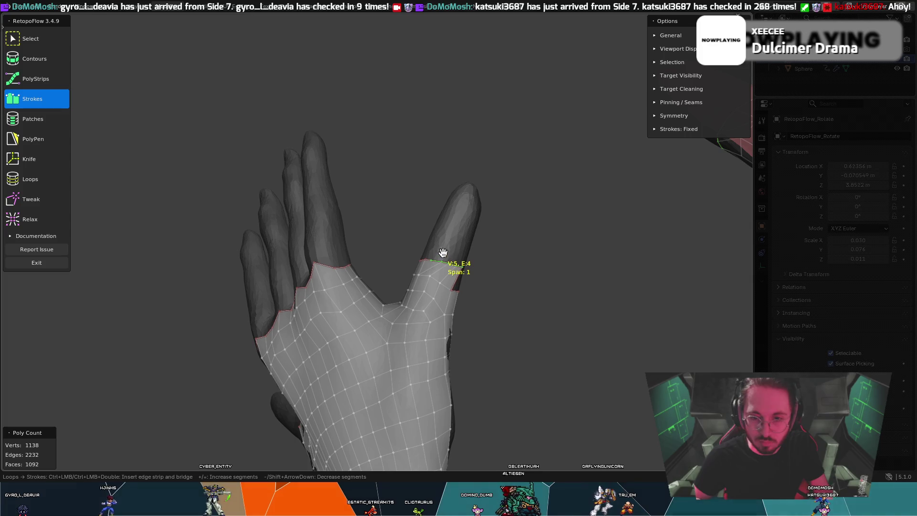
pyautogui.press('t')
pyautogui.press('3')
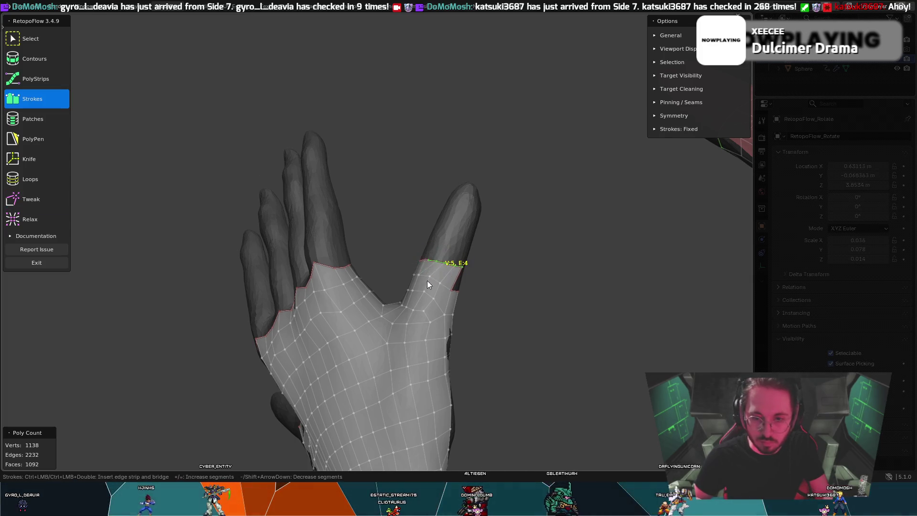
pyautogui.moveTo(427, 283); pyautogui.dragTo(447, 297, button='middle')
pyautogui.press('t')
pyautogui.hotkey('ctrl', 'z')
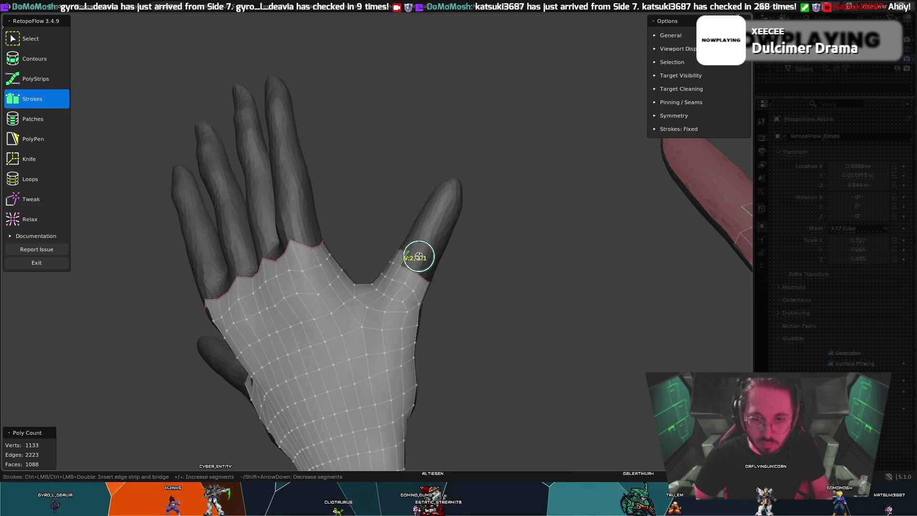
# Step: Add three PolyPen faces at the thumb base and clean up a stray edge there
pyautogui.click(68, 147)
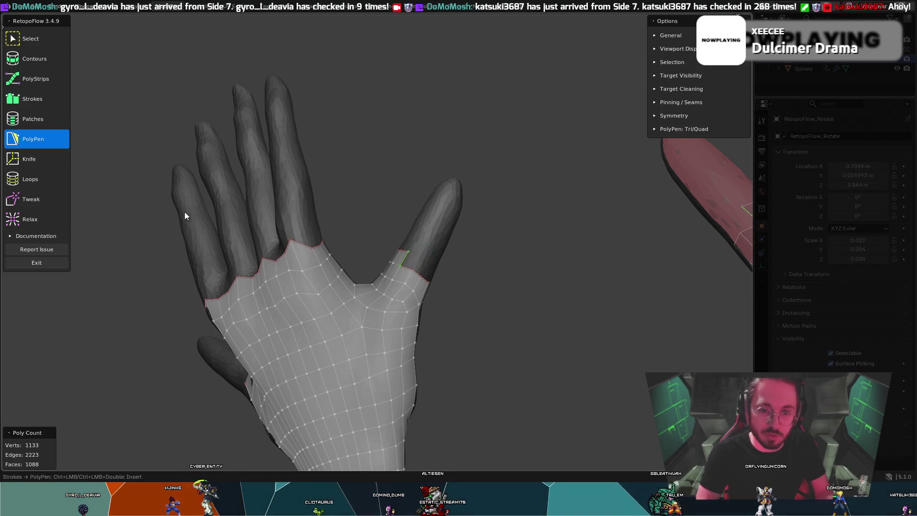
pyautogui.click(413, 264)
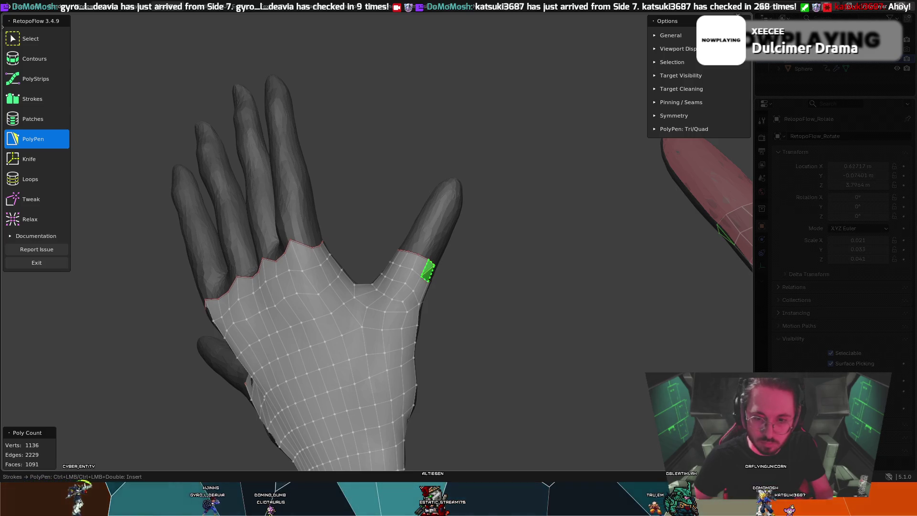
pyautogui.moveTo(428, 278); pyautogui.dragTo(494, 248, button='middle')
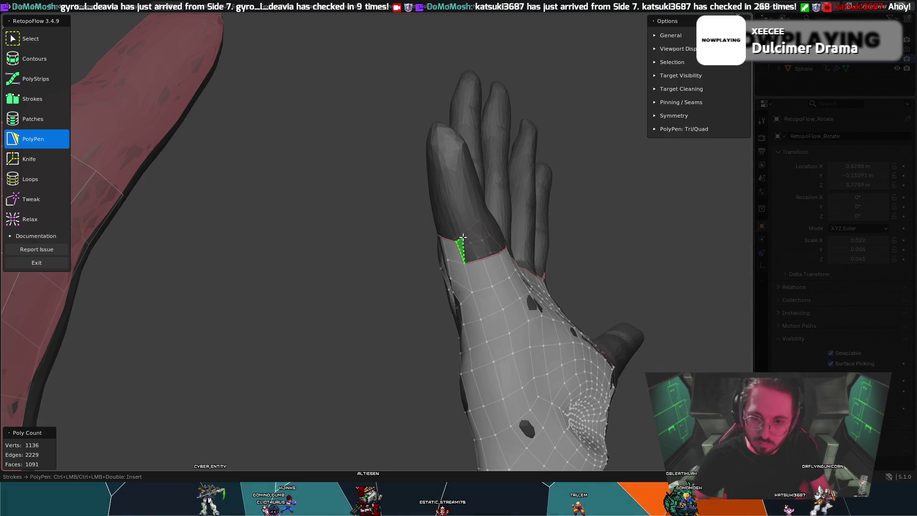
pyautogui.keyDown('ctrl'); pyautogui.click(477, 255); pyautogui.keyUp('ctrl')
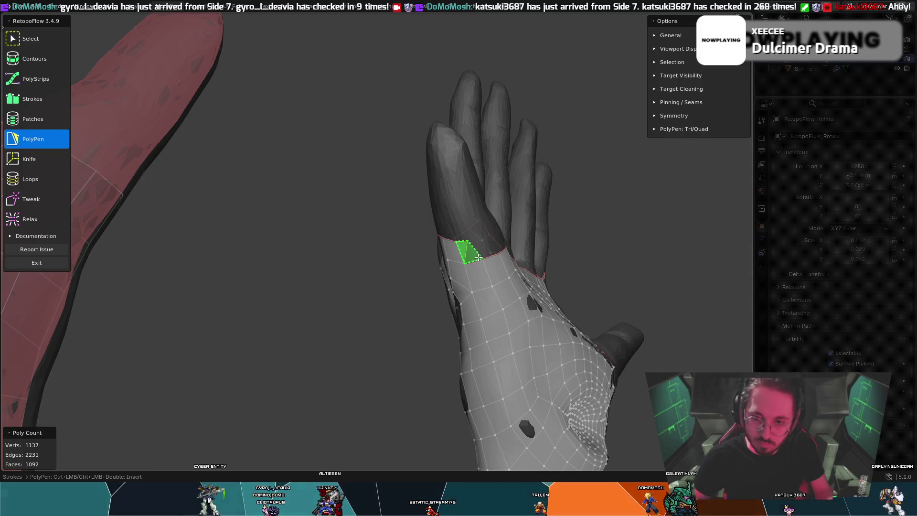
pyautogui.moveTo(478, 255); pyautogui.dragTo(396, 266, button='middle')
pyautogui.keyDown('ctrl'); pyautogui.click(414, 279); pyautogui.keyUp('ctrl')
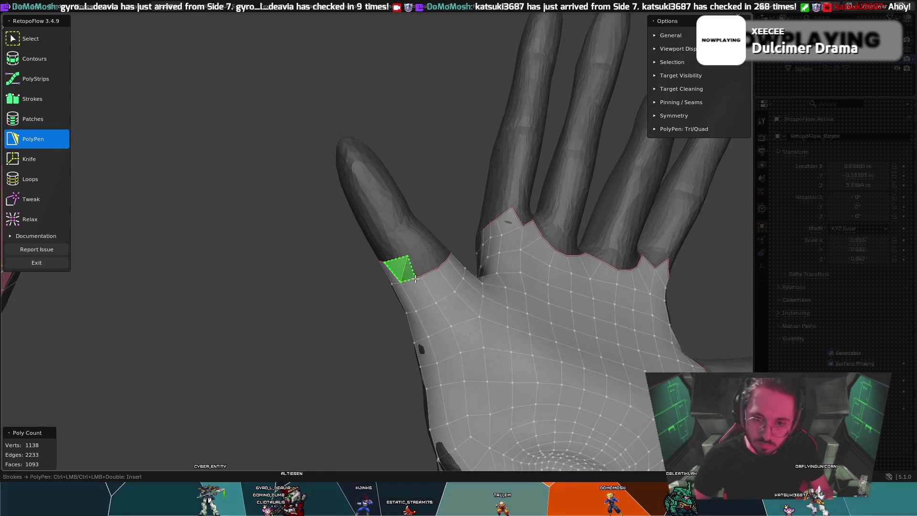
pyautogui.moveTo(414, 277); pyautogui.dragTo(426, 252)
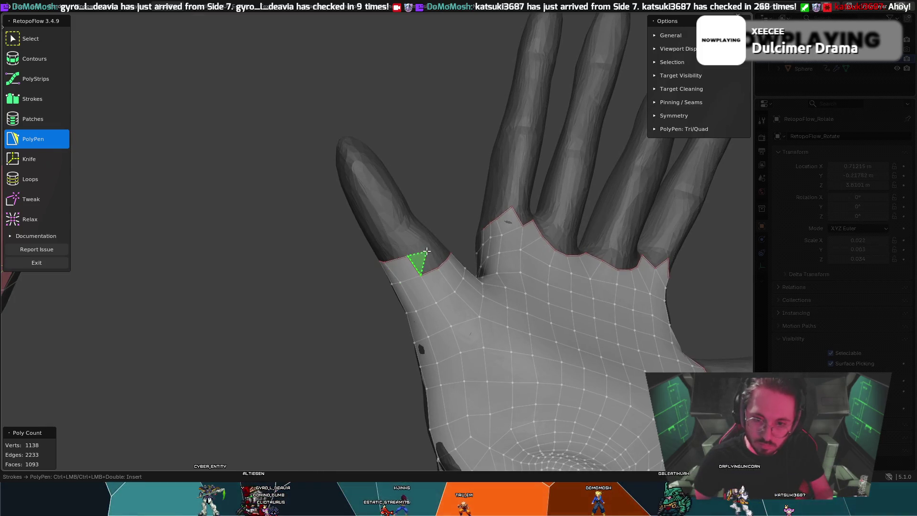
# Step: Add two more faces at the thumb base from the other side and inspect with Tweak
pyautogui.moveTo(430, 254); pyautogui.dragTo(350, 263, button='middle')
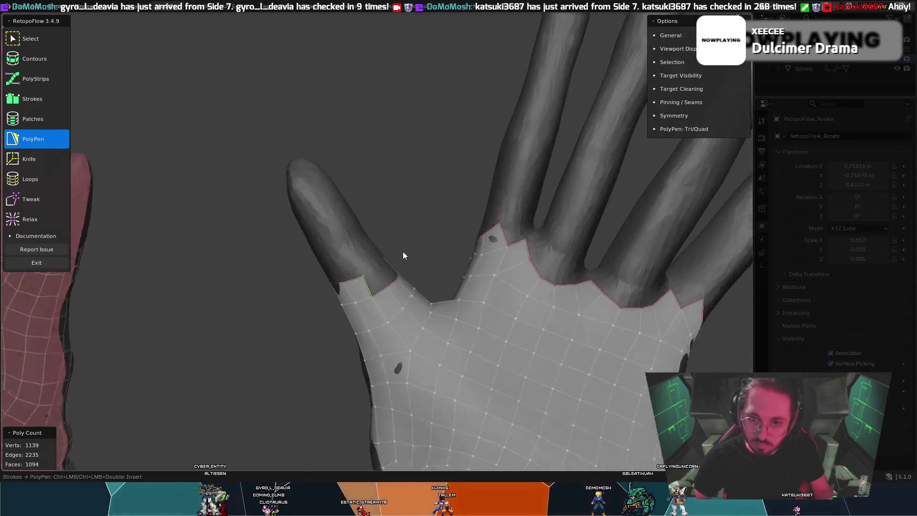
pyautogui.keyDown('ctrl'); pyautogui.click(277, 276); pyautogui.keyUp('ctrl')
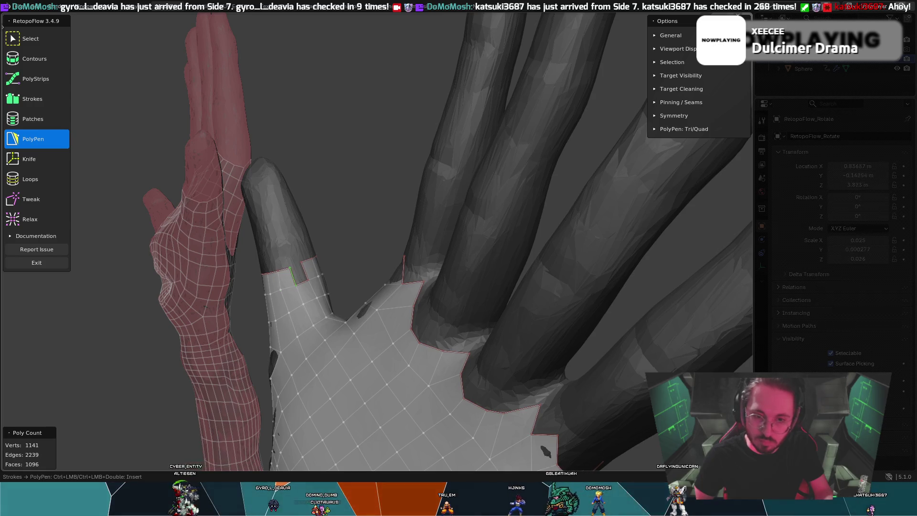
pyautogui.keyDown('ctrl'); pyautogui.click(296, 269); pyautogui.keyUp('ctrl')
pyautogui.moveTo(295, 270); pyautogui.dragTo(358, 262, button='middle')
pyautogui.press('8')
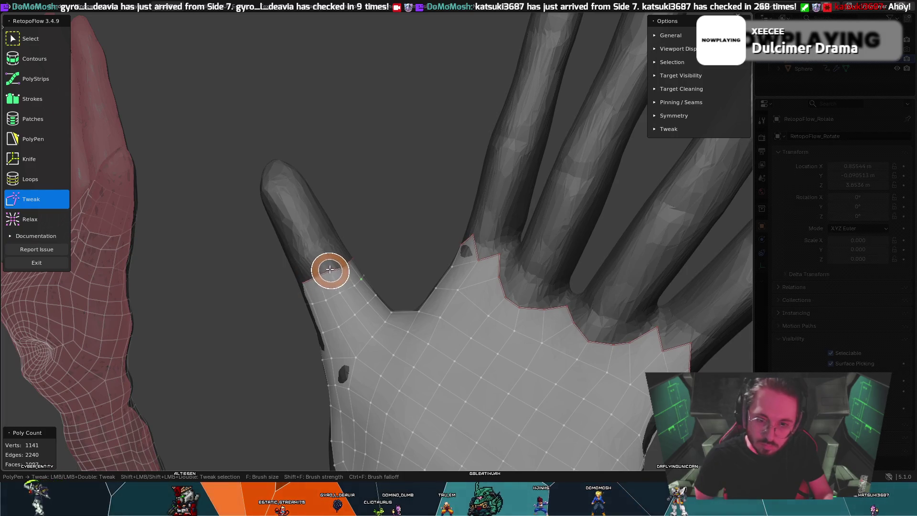
pyautogui.moveTo(363, 245)
pyautogui.mouseDown(button='middle')
pyautogui.moveTo(301, 257)
pyautogui.moveTo(317, 230)
pyautogui.moveTo(364, 284)
pyautogui.moveTo(487, 240)
pyautogui.moveTo(468, 254)
pyautogui.mouseUp(button='middle')
# Step: Tweak the new thumb-base vertices into place from palm and back views, reaching 1141 vertices
pyautogui.press('t')
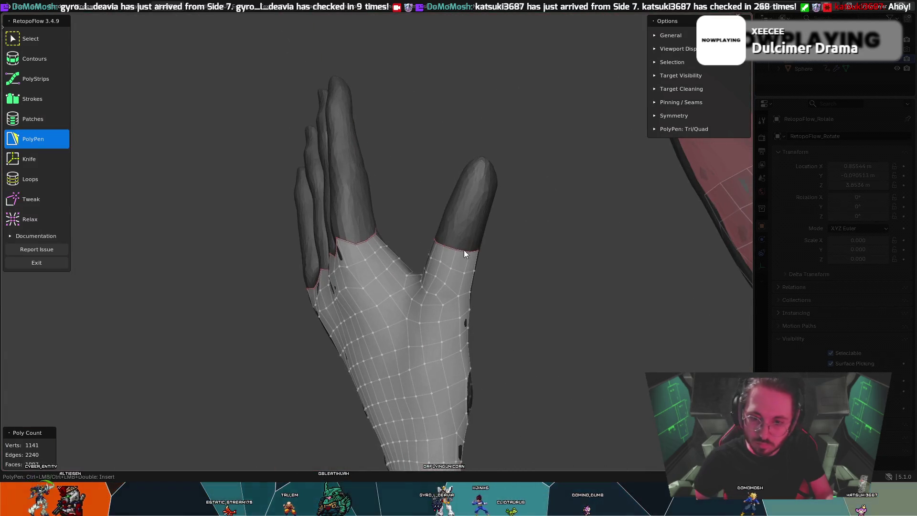
pyautogui.press('8')
pyautogui.moveTo(449, 286)
pyautogui.mouseDown(button='middle')
pyautogui.moveTo(435, 281)
pyautogui.moveTo(485, 283)
pyautogui.mouseUp(button='middle')
pyautogui.press('t')
pyautogui.press('t')
pyautogui.moveTo(394, 224)
pyautogui.mouseDown(button='middle')
pyautogui.moveTo(458, 276)
pyautogui.moveTo(378, 215)
pyautogui.moveTo(492, 214)
pyautogui.moveTo(476, 212)
pyautogui.mouseUp(button='middle')
pyautogui.press('t')
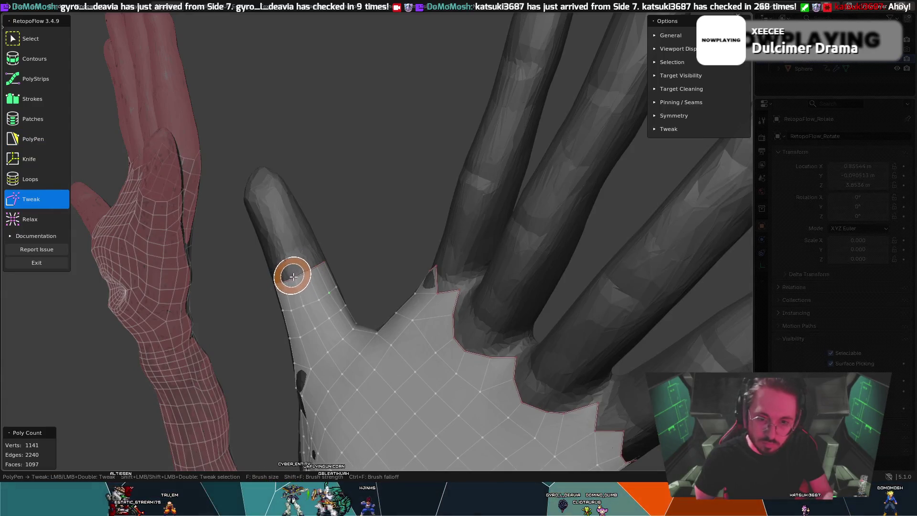
pyautogui.press('t')
pyautogui.press('t')
pyautogui.moveTo(325, 263)
pyautogui.mouseDown(button='middle')
pyautogui.moveTo(288, 266)
pyautogui.moveTo(301, 263)
pyautogui.moveTo(295, 255)
pyautogui.moveTo(315, 221)
pyautogui.mouseUp(button='middle')
pyautogui.press('t')
pyautogui.press('t')
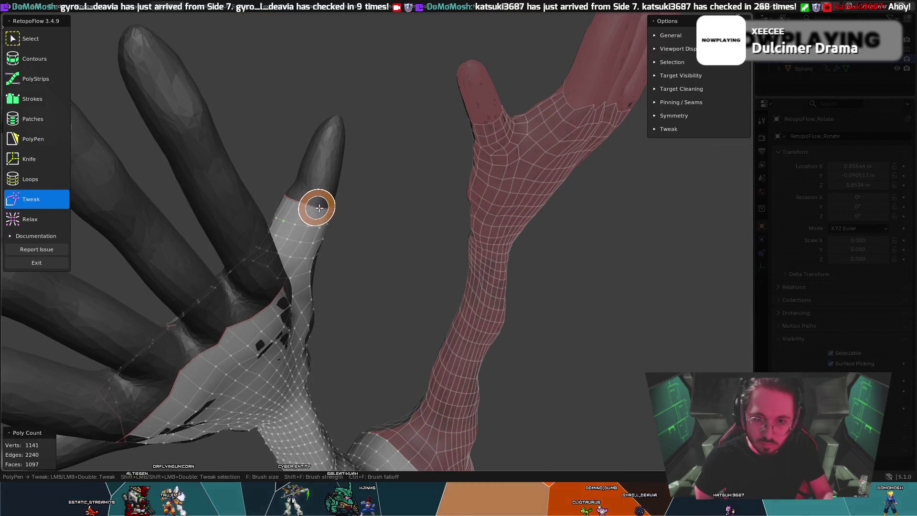
pyautogui.press('t')
pyautogui.moveTo(353, 194)
pyautogui.mouseDown(button='middle')
pyautogui.moveTo(274, 180)
pyautogui.moveTo(374, 206)
pyautogui.mouseUp(button='middle')
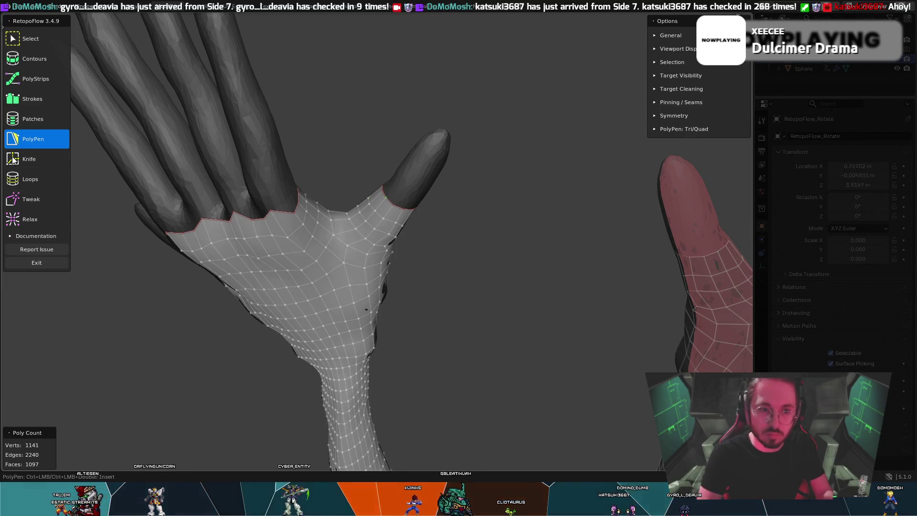
# Step: Draw Contours rings up the thumb nearly to its tip, undoing the bad fingertip loop, reaching 1201 vertices
pyautogui.click(57, 184)
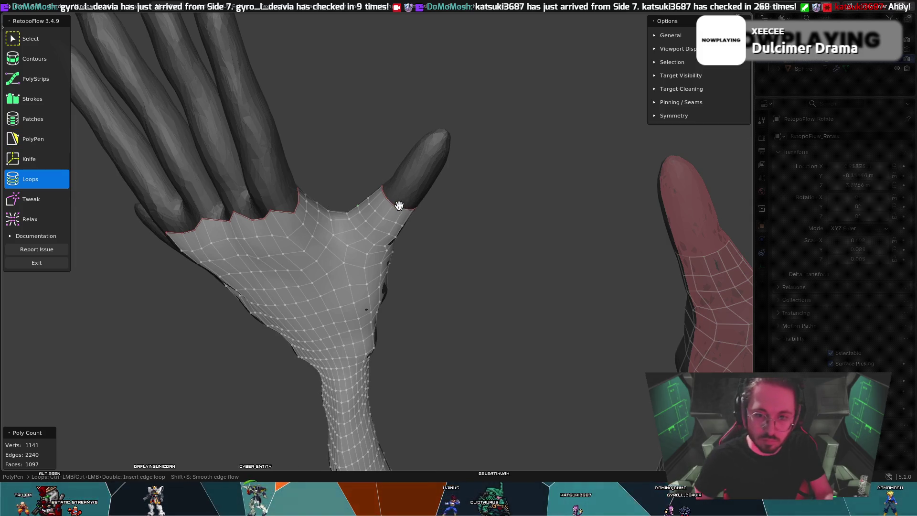
pyautogui.moveTo(394, 207)
pyautogui.mouseDown(button='middle')
pyautogui.moveTo(365, 180)
pyautogui.moveTo(390, 160)
pyautogui.mouseUp(button='middle')
pyautogui.moveTo(414, 258)
pyautogui.mouseDown(button='middle')
pyautogui.moveTo(401, 217)
pyautogui.moveTo(398, 228)
pyautogui.mouseUp(button='middle')
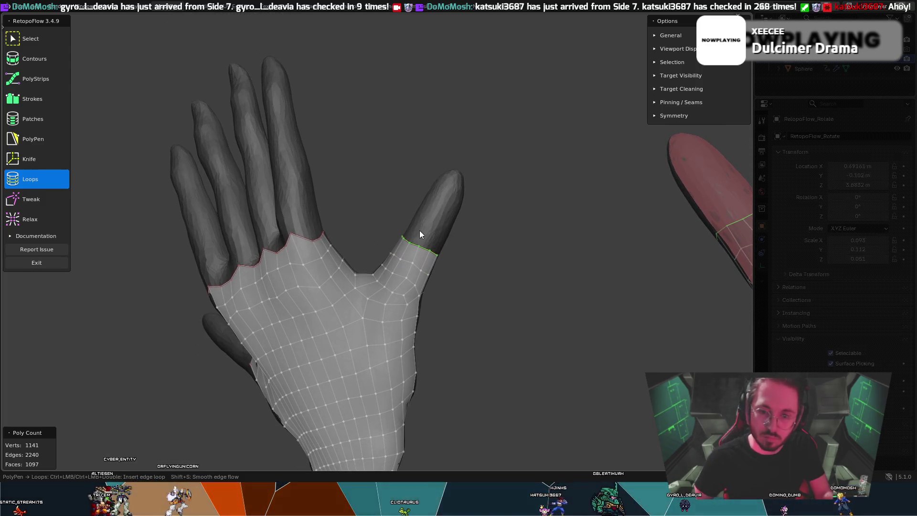
pyautogui.click(42, 101)
pyautogui.moveTo(357, 216)
pyautogui.mouseDown(button='middle')
pyautogui.moveTo(459, 250)
pyautogui.moveTo(438, 245)
pyautogui.mouseUp(button='middle')
pyautogui.click(54, 57)
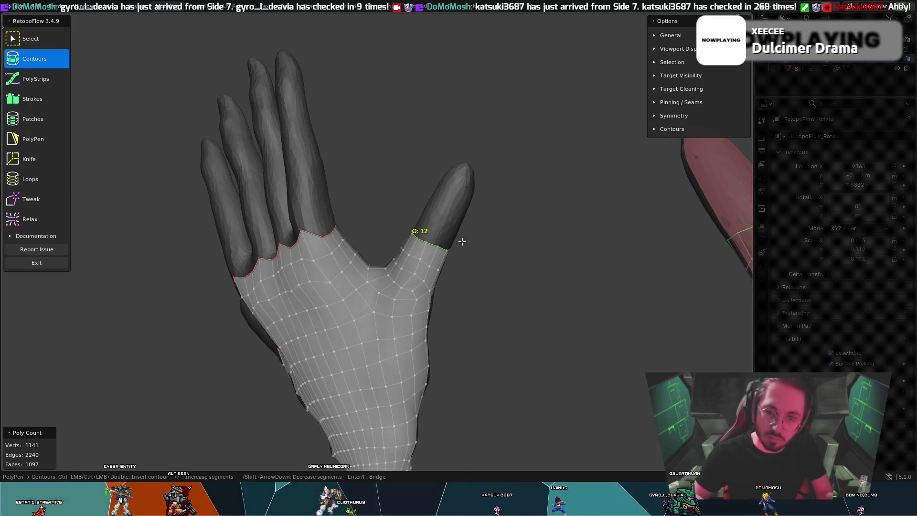
pyautogui.keyDown('ctrl'); pyautogui.click(437, 222); pyautogui.keyUp('ctrl')
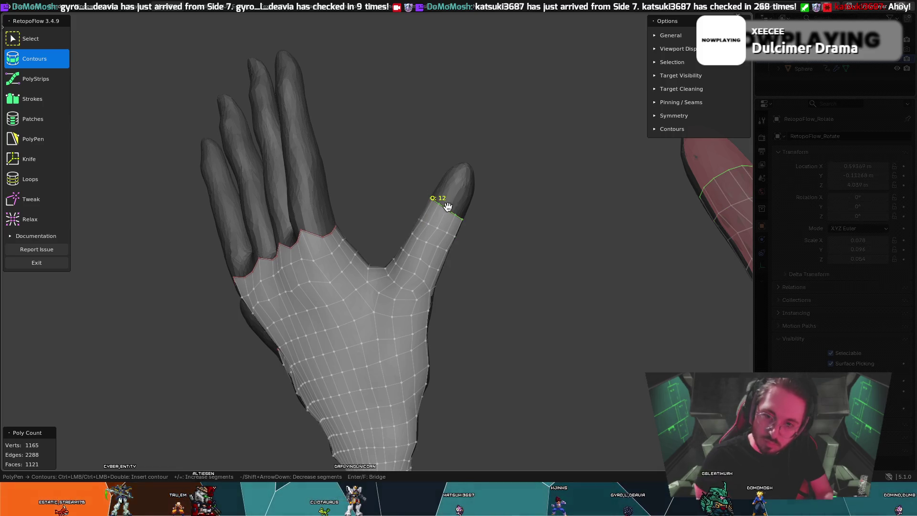
pyautogui.hotkey('ctrl', 'z')
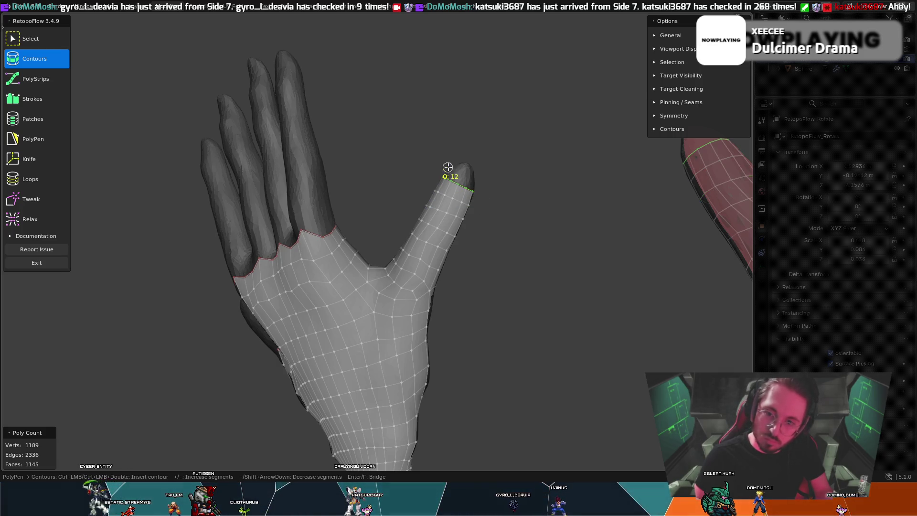
pyautogui.moveTo(494, 211)
pyautogui.mouseDown(button='middle')
pyautogui.moveTo(357, 257)
pyautogui.moveTo(289, 253)
pyautogui.moveTo(283, 207)
pyautogui.moveTo(292, 197)
pyautogui.moveTo(365, 267)
pyautogui.moveTo(452, 207)
pyautogui.moveTo(457, 225)
pyautogui.moveTo(326, 251)
pyautogui.moveTo(339, 172)
pyautogui.moveTo(392, 146)
pyautogui.moveTo(374, 166)
pyautogui.moveTo(425, 123)
pyautogui.moveTo(405, 104)
pyautogui.moveTo(367, 130)
pyautogui.mouseUp(button='middle')
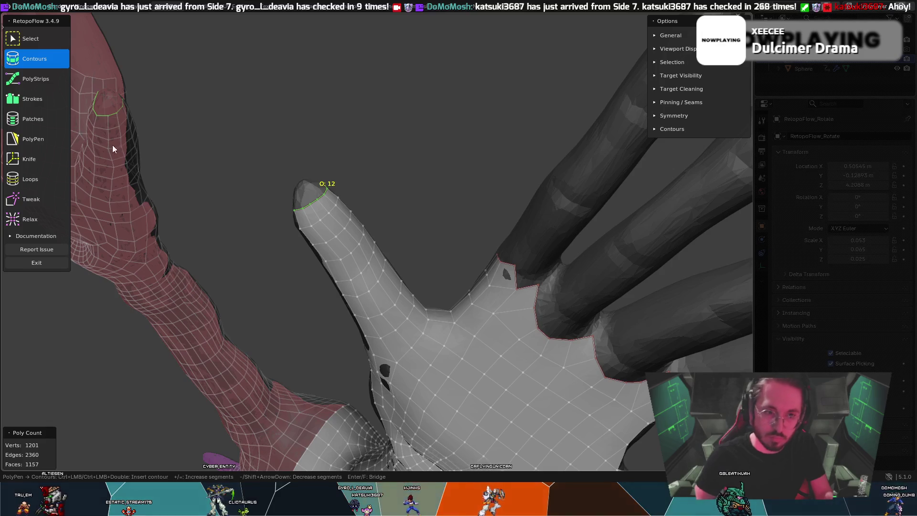
pyautogui.moveTo(82, 83)
pyautogui.mouseDown(button='middle')
pyautogui.moveTo(110, 107)
pyautogui.moveTo(85, 54)
pyautogui.moveTo(253, 92)
pyautogui.moveTo(230, 122)
pyautogui.mouseUp(button='middle')
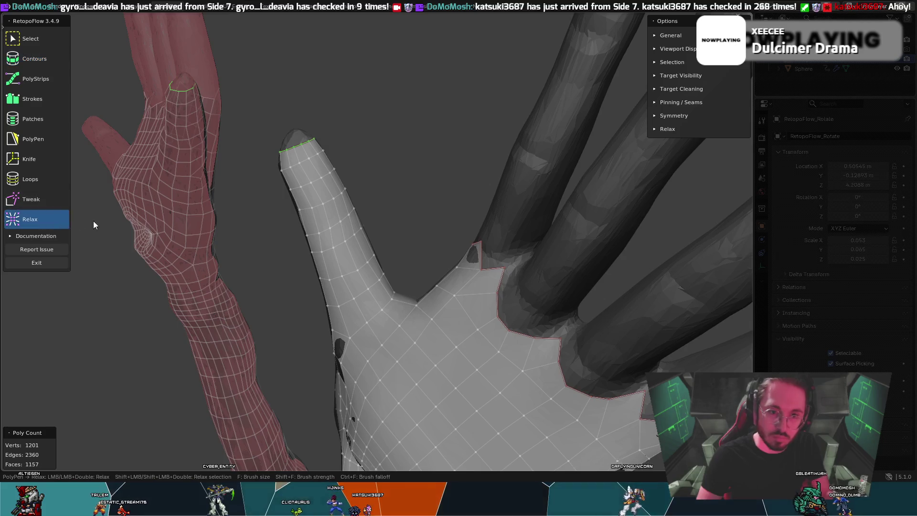
# Step: Relax-brush the new thumb contours into an evenly spread band of quads
pyautogui.click(69, 221)
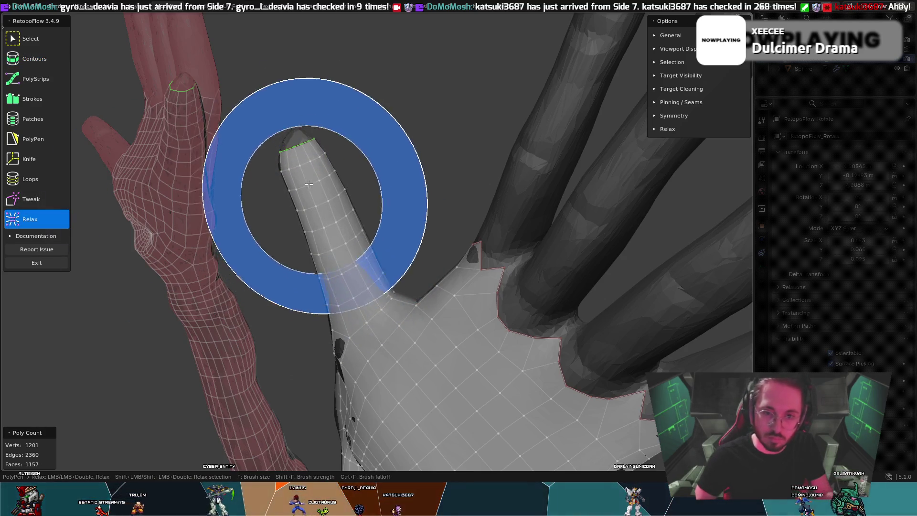
pyautogui.moveTo(287, 164); pyautogui.dragTo(410, 214, button='middle')
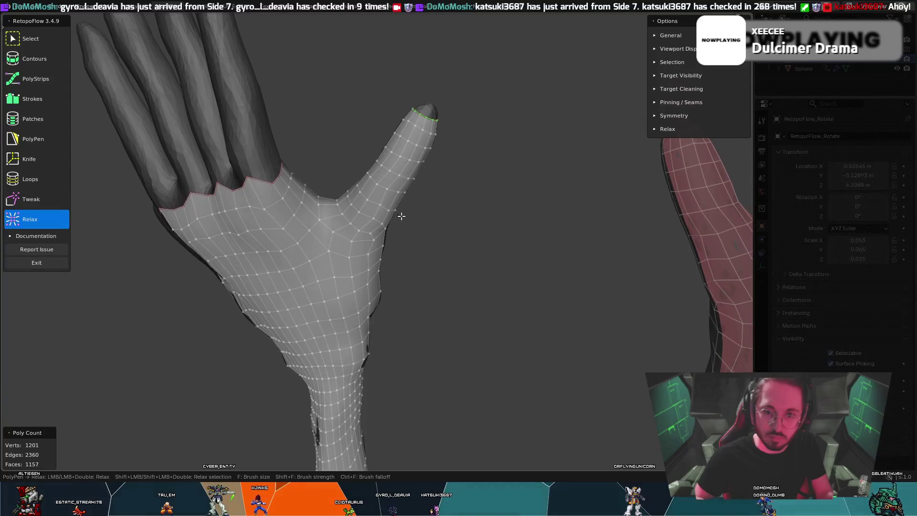
pyautogui.moveTo(410, 214); pyautogui.dragTo(387, 180)
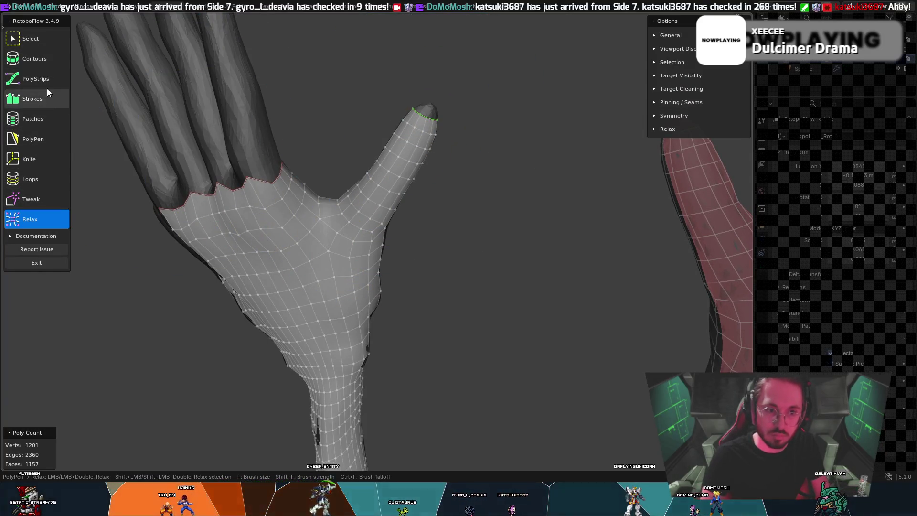
pyautogui.click(43, 139)
pyautogui.moveTo(130, 128)
pyautogui.mouseDown(button='middle')
pyautogui.moveTo(357, 79)
pyautogui.moveTo(287, 98)
pyautogui.moveTo(374, 82)
pyautogui.moveTo(460, 144)
pyautogui.mouseUp(button='middle')
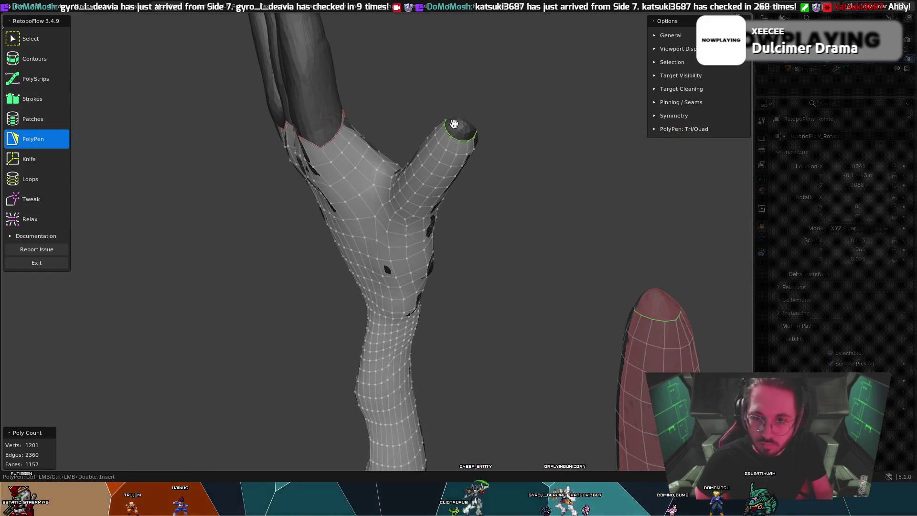
# Step: Place a PolyPen vertex at the thumb tip and pull the tip vertices downward with Tweak
pyautogui.click(454, 124)
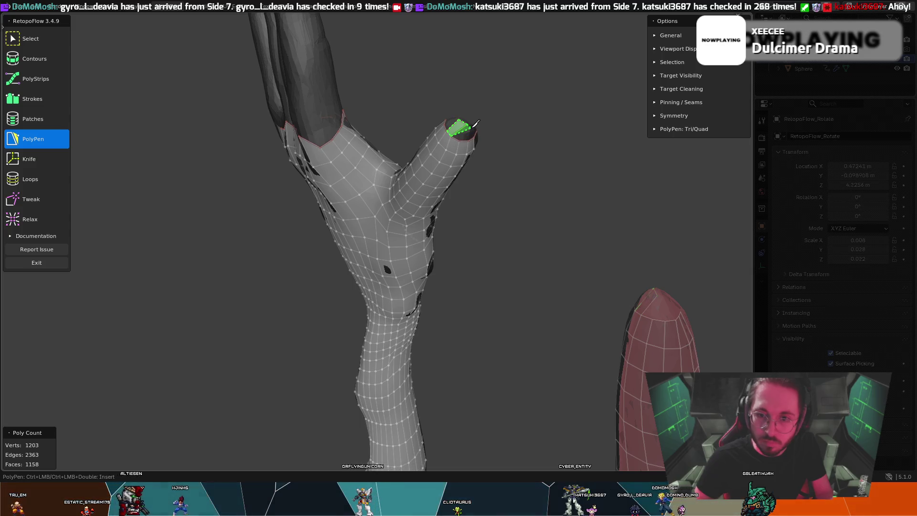
pyautogui.moveTo(474, 126)
pyautogui.mouseDown(button='middle')
pyautogui.moveTo(423, 107)
pyautogui.moveTo(468, 145)
pyautogui.mouseUp(button='middle')
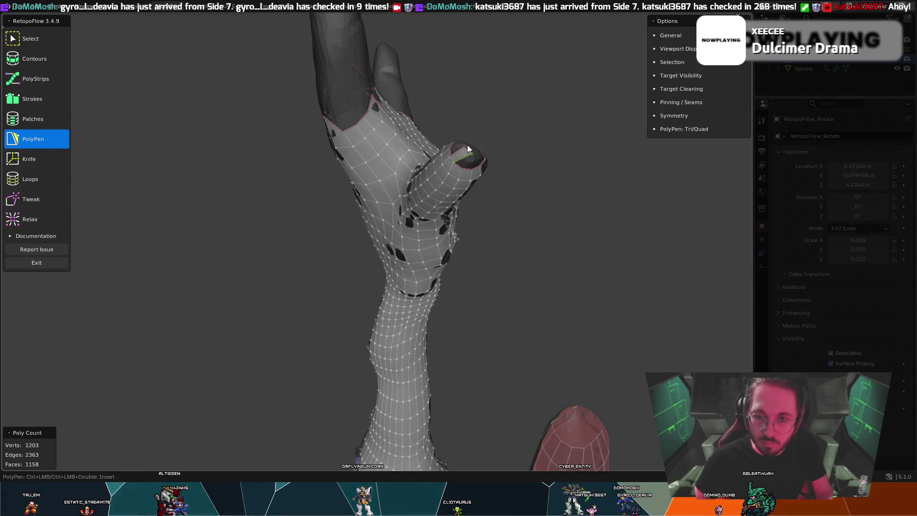
pyautogui.press('t')
pyautogui.moveTo(468, 151); pyautogui.dragTo(465, 169)
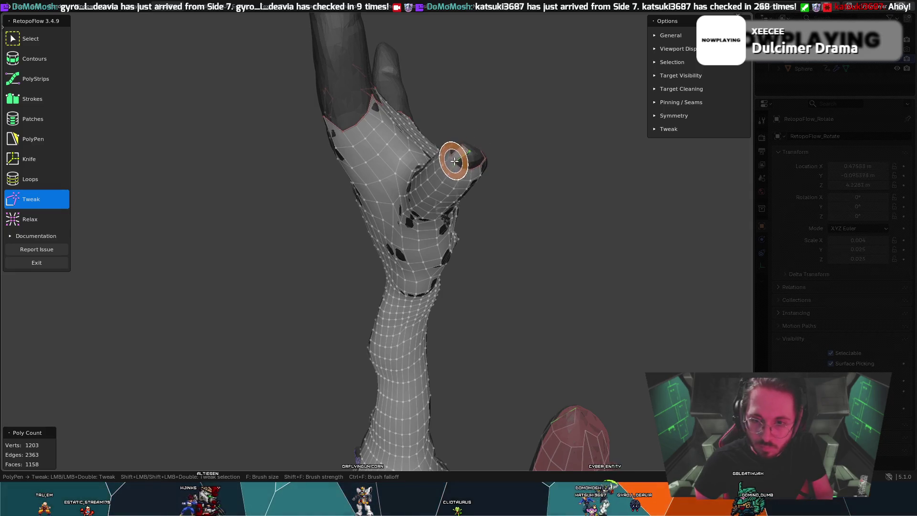
pyautogui.press('p')
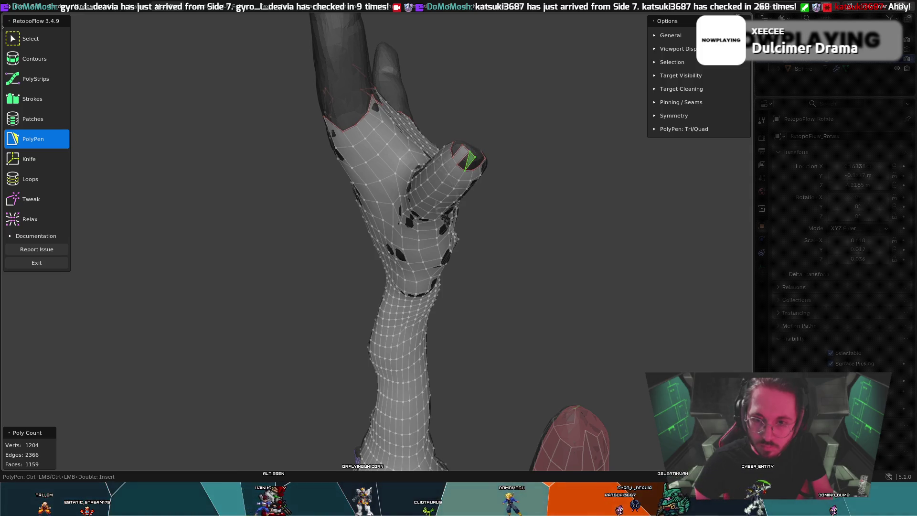
# Step: Nudge thumb-tip vertices and insert a face there, bringing the mesh to 1160 faces
pyautogui.moveTo(430, 150)
pyautogui.mouseDown(button='middle')
pyautogui.moveTo(372, 146)
pyautogui.moveTo(391, 144)
pyautogui.mouseUp(button='middle')
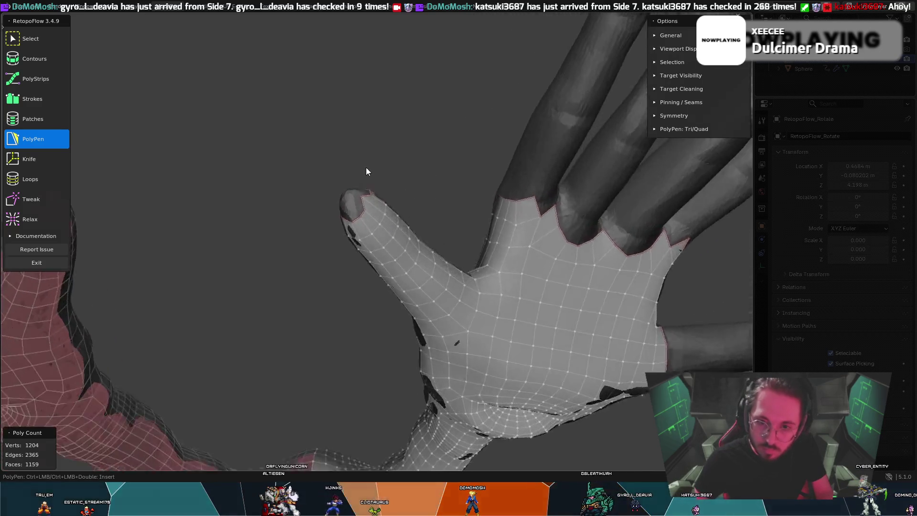
pyautogui.moveTo(421, 169); pyautogui.dragTo(298, 193, button='middle')
pyautogui.press('t')
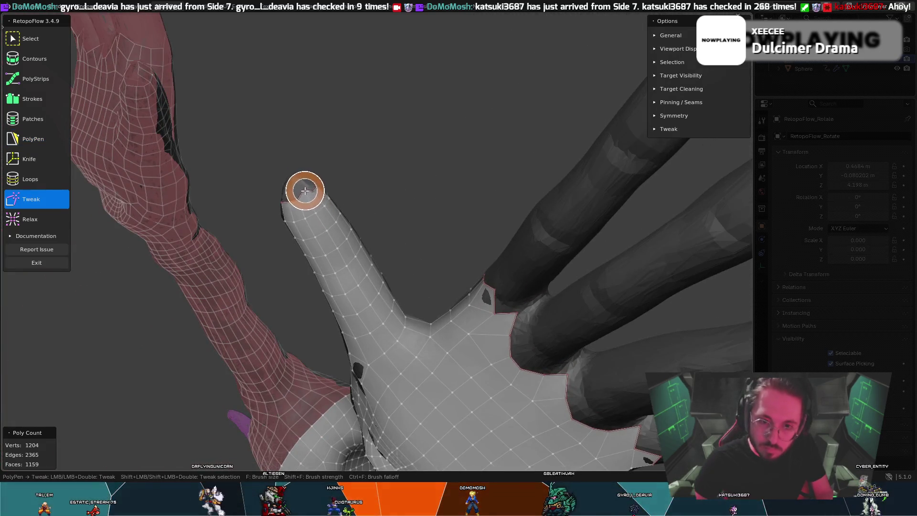
pyautogui.press('5')
pyautogui.press('t')
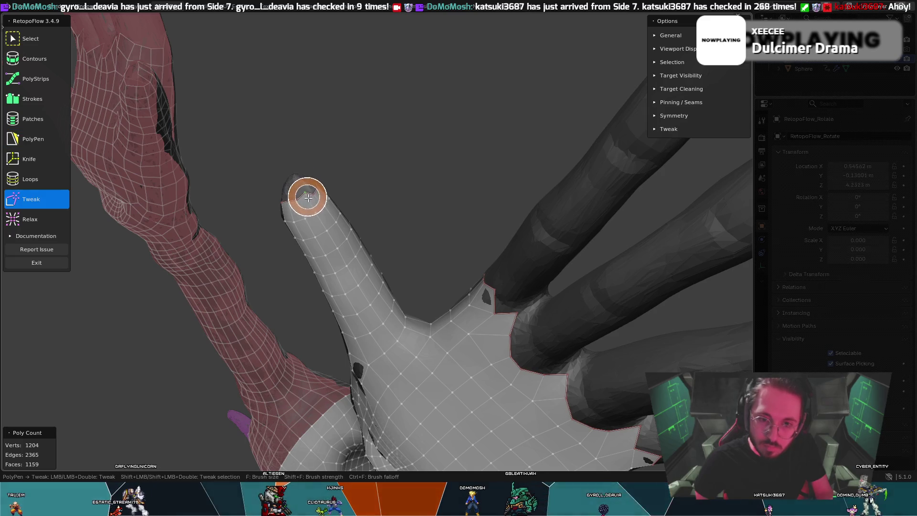
pyautogui.moveTo(313, 181); pyautogui.dragTo(292, 185, button='middle')
pyautogui.press('t')
pyautogui.press('5')
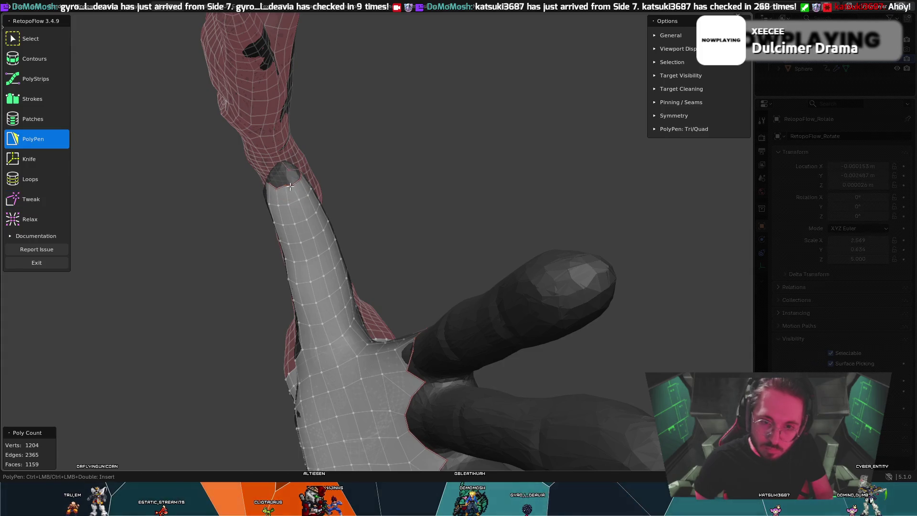
pyautogui.press('t')
pyautogui.press('5')
pyautogui.moveTo(289, 172)
pyautogui.mouseDown(button='middle')
pyautogui.moveTo(327, 196)
pyautogui.moveTo(386, 156)
pyautogui.moveTo(365, 205)
pyautogui.mouseUp(button='middle')
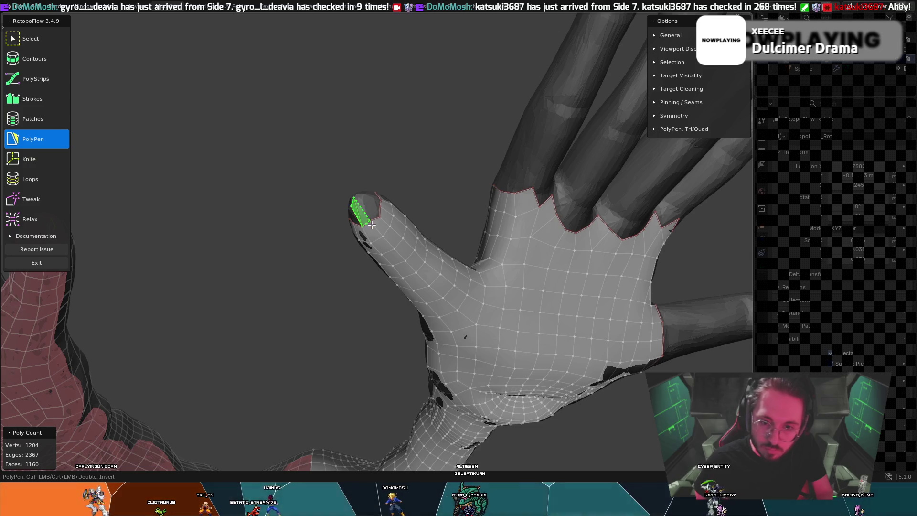
# Step: Add a quad face at the thumb tip and brush its vertices into position
pyautogui.moveTo(361, 208)
pyautogui.mouseDown(button='middle')
pyautogui.moveTo(387, 205)
pyautogui.moveTo(375, 278)
pyautogui.mouseUp(button='middle')
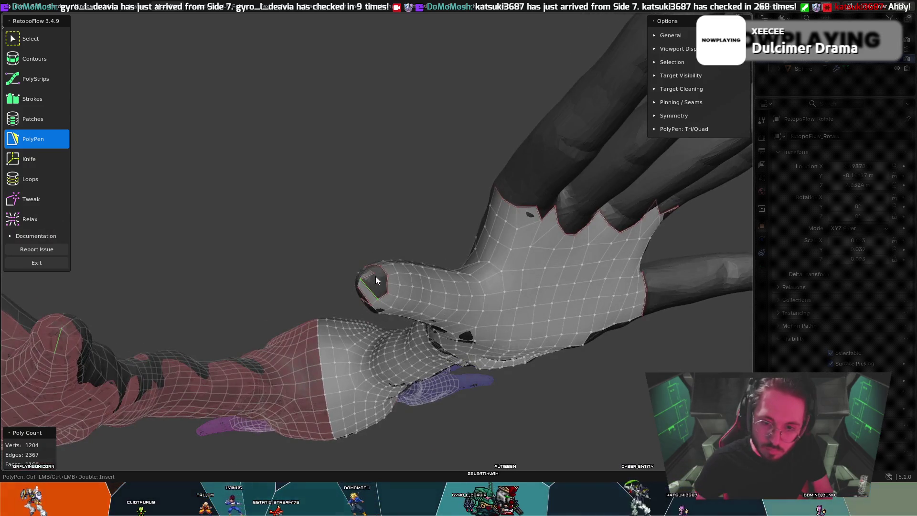
pyautogui.click(384, 291)
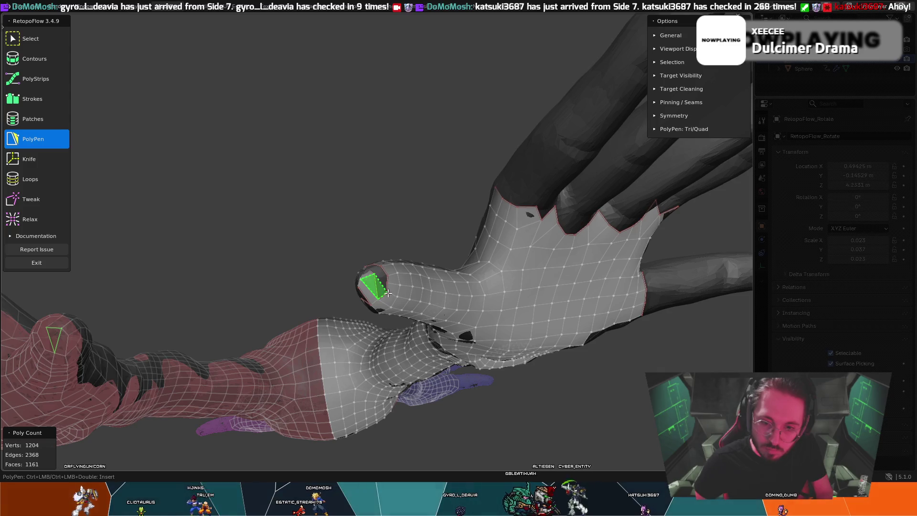
pyautogui.moveTo(385, 291)
pyautogui.mouseDown(button='middle')
pyautogui.moveTo(366, 268)
pyautogui.moveTo(288, 252)
pyautogui.mouseUp(button='middle')
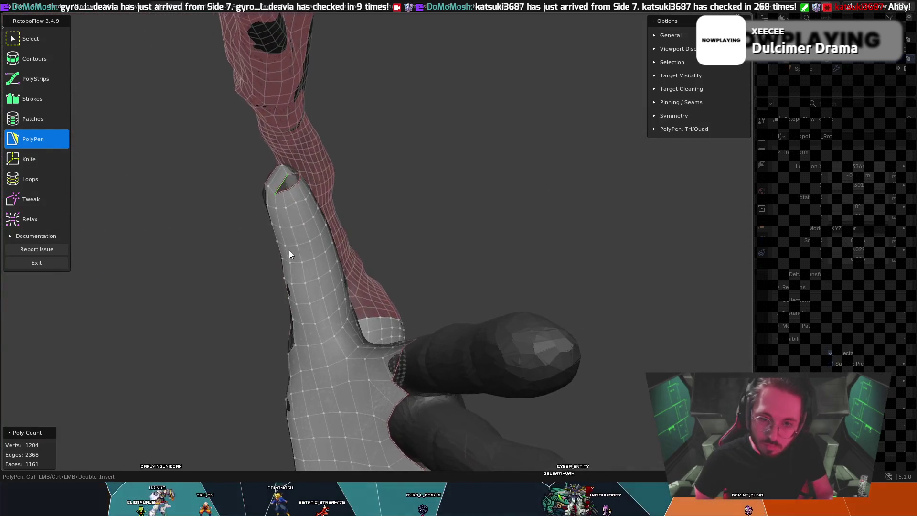
pyautogui.press('t')
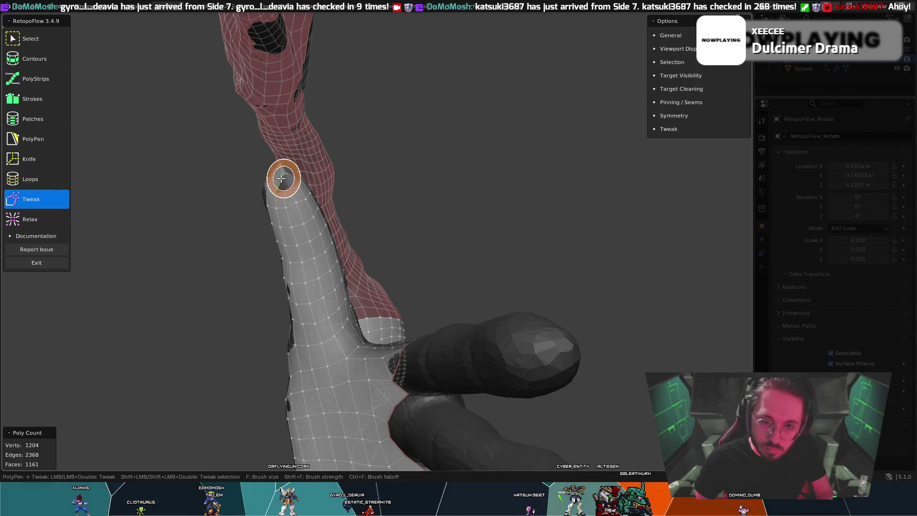
pyautogui.moveTo(293, 180)
pyautogui.mouseDown(button='middle')
pyautogui.moveTo(344, 176)
pyautogui.moveTo(317, 212)
pyautogui.moveTo(424, 143)
pyautogui.moveTo(438, 147)
pyautogui.moveTo(430, 150)
pyautogui.mouseUp(button='middle')
pyautogui.press('t')
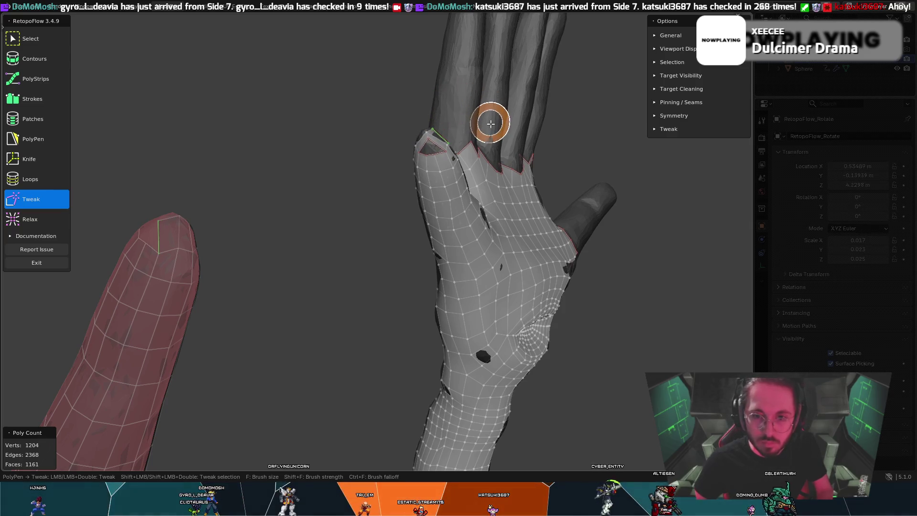
# Step: Reposition and merge the trial tip vertices, returning the mesh to 1201 vertices and 1157 faces
pyautogui.press('t')
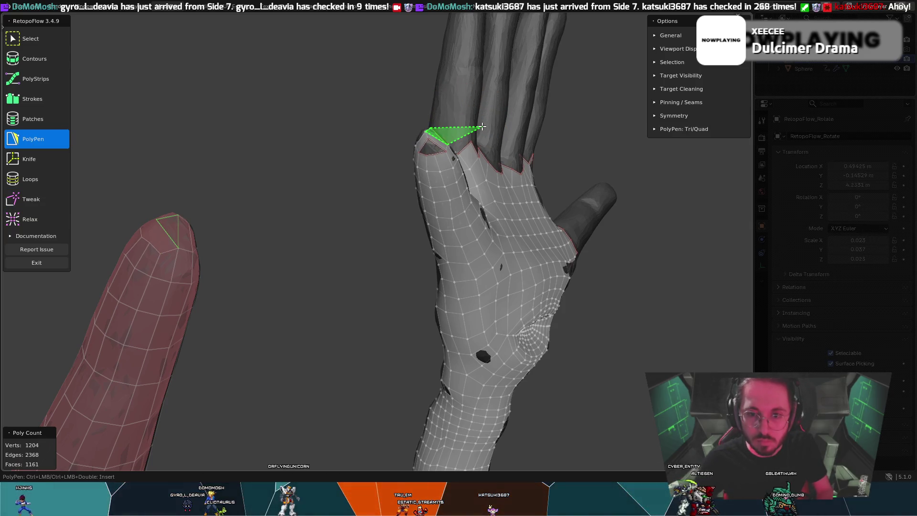
pyautogui.moveTo(484, 123); pyautogui.dragTo(462, 135, button='middle')
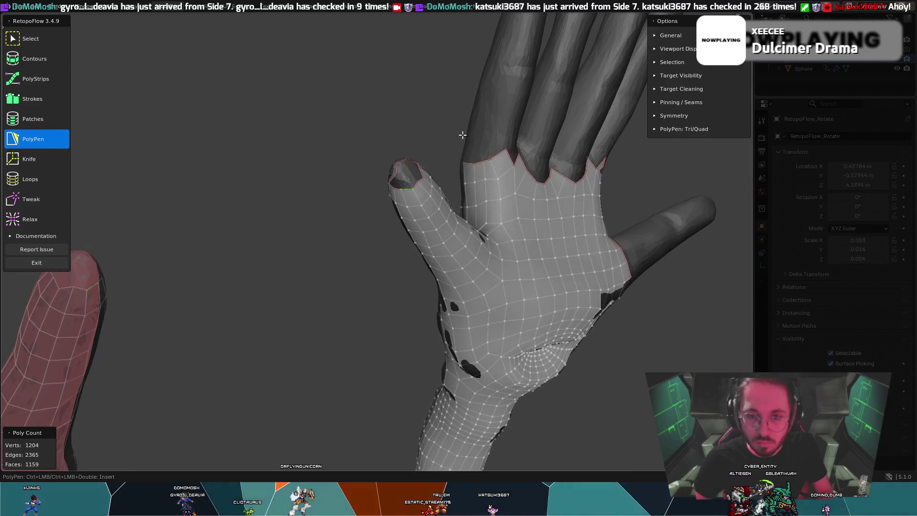
pyautogui.press('t')
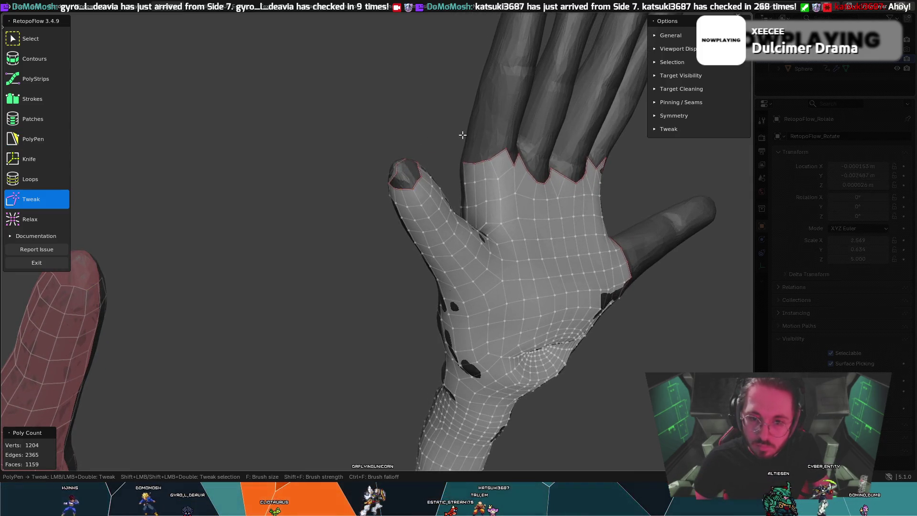
pyautogui.press('t')
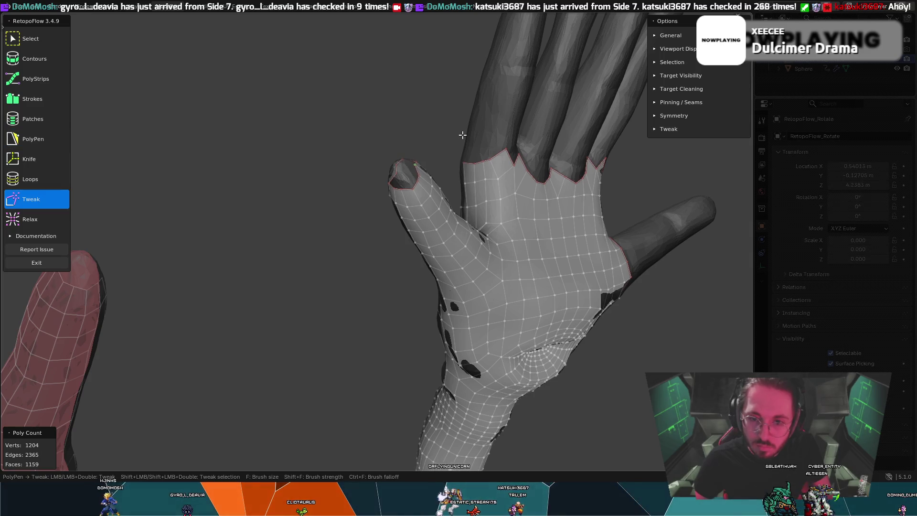
pyautogui.press('t')
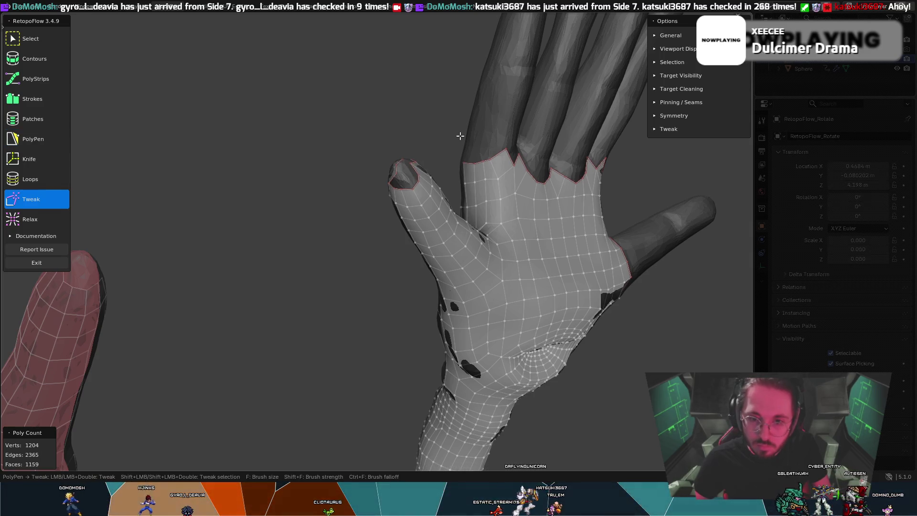
pyautogui.press('t')
pyautogui.moveTo(460, 135)
pyautogui.mouseDown(button='middle')
pyautogui.moveTo(498, 133)
pyautogui.moveTo(538, 155)
pyautogui.mouseUp(button='middle')
pyautogui.press('t')
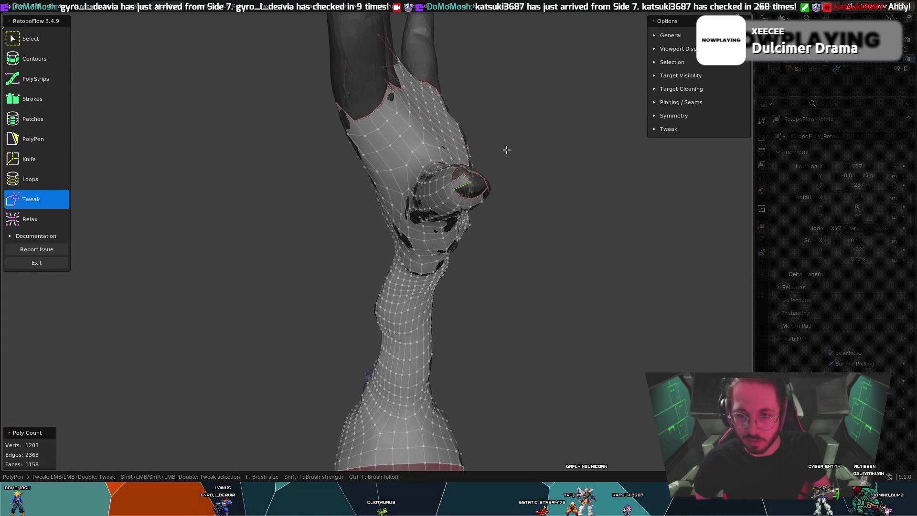
pyautogui.press('t')
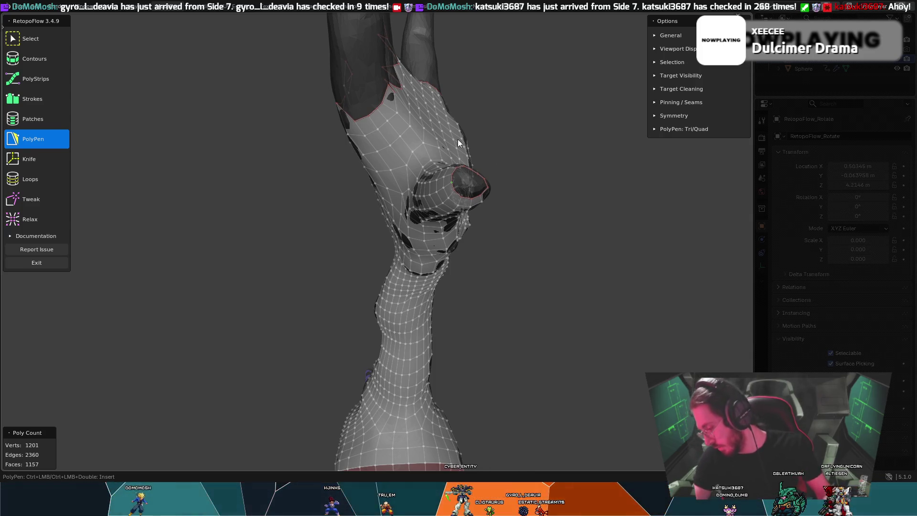
pyautogui.moveTo(505, 133); pyautogui.dragTo(346, 112, button='middle')
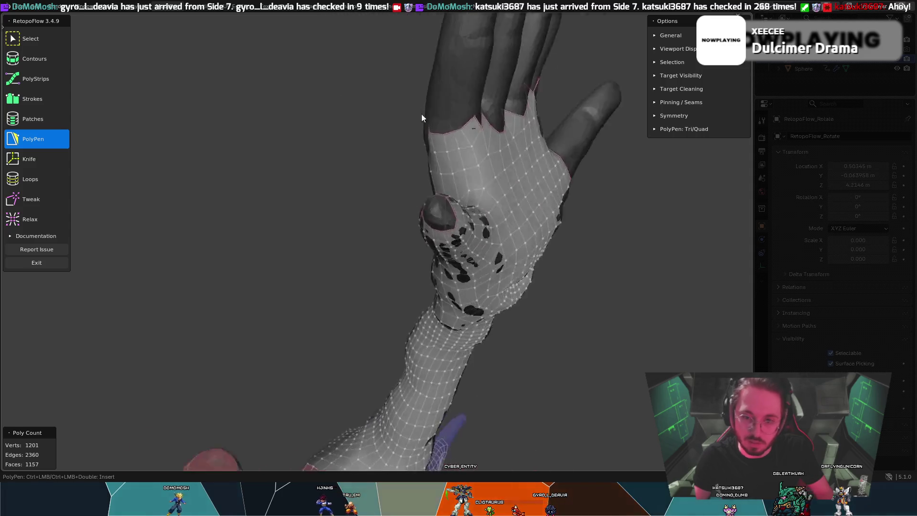
pyautogui.scroll(5, 346, 112)
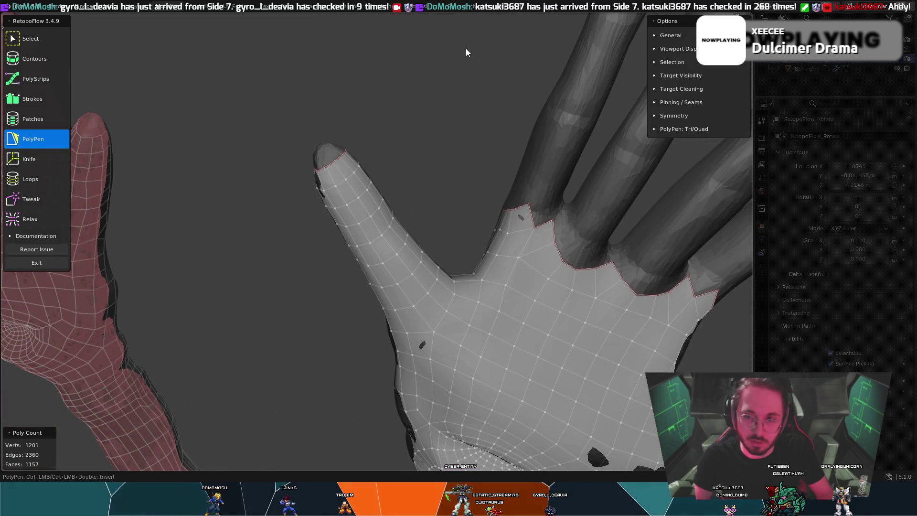
pyautogui.moveTo(411, 156)
pyautogui.mouseDown(button='middle')
pyautogui.moveTo(434, 94)
pyautogui.moveTo(425, 110)
pyautogui.moveTo(429, 135)
pyautogui.mouseUp(button='middle')
pyautogui.moveTo(407, 187)
pyautogui.mouseDown(button='middle')
pyautogui.moveTo(428, 150)
pyautogui.moveTo(416, 260)
pyautogui.moveTo(449, 180)
pyautogui.moveTo(480, 160)
pyautogui.moveTo(466, 165)
pyautogui.mouseUp(button='middle')
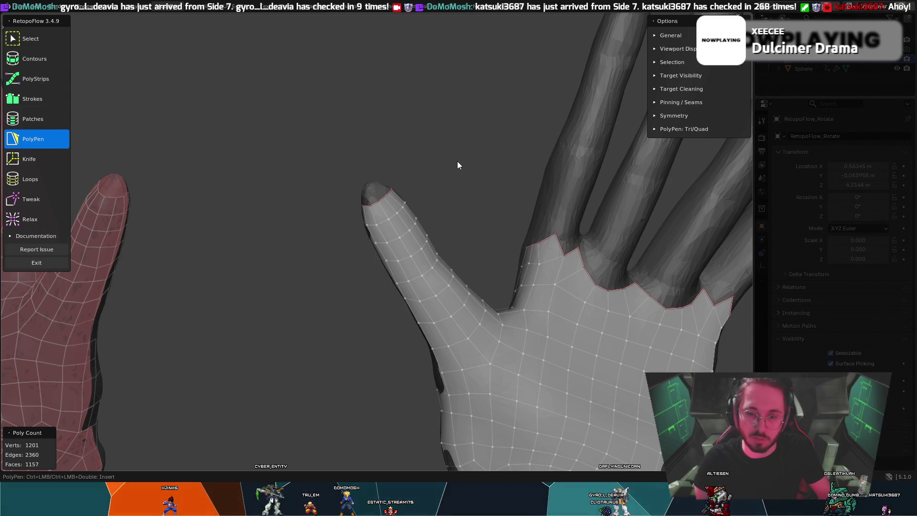
pyautogui.moveTo(451, 180)
pyautogui.mouseDown(button='middle')
pyautogui.moveTo(495, 139)
pyautogui.moveTo(476, 147)
pyautogui.mouseUp(button='middle')
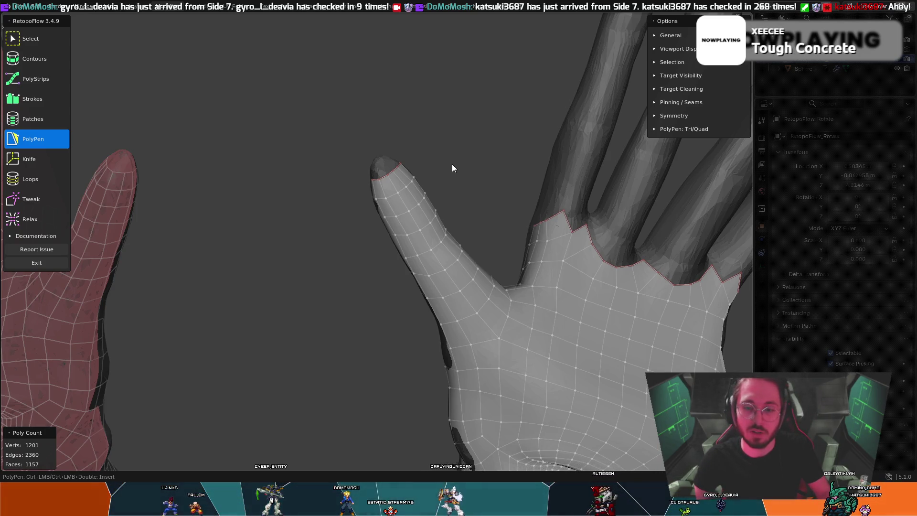
pyautogui.moveTo(452, 156)
pyautogui.mouseDown(button='middle')
pyautogui.moveTo(471, 131)
pyautogui.moveTo(450, 176)
pyautogui.moveTo(448, 164)
pyautogui.mouseUp(button='middle')
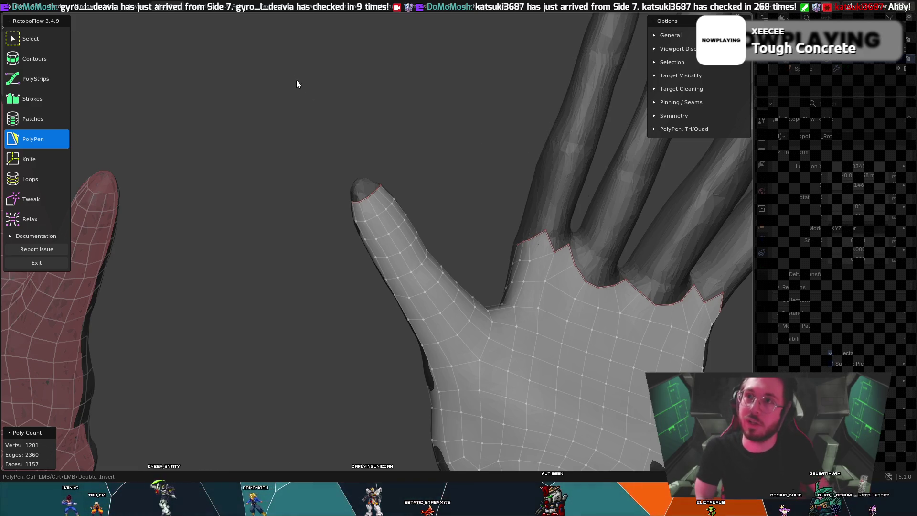
pyautogui.moveTo(388, 161)
pyautogui.mouseDown(button='middle')
pyautogui.moveTo(453, 135)
pyautogui.moveTo(413, 170)
pyautogui.moveTo(437, 169)
pyautogui.moveTo(440, 215)
pyautogui.moveTo(496, 185)
pyautogui.moveTo(547, 124)
pyautogui.moveTo(500, 178)
pyautogui.moveTo(436, 219)
pyautogui.moveTo(449, 209)
pyautogui.moveTo(543, 198)
pyautogui.moveTo(510, 226)
pyautogui.moveTo(468, 228)
pyautogui.moveTo(440, 189)
pyautogui.moveTo(207, 162)
pyautogui.mouseUp(button='middle')
pyautogui.scroll(3, 430, 188)
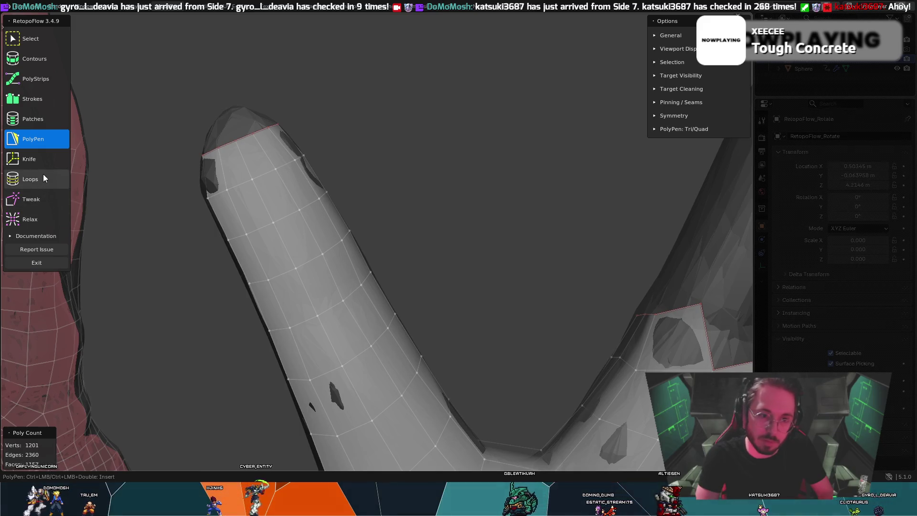
# Step: Brush vertices near the index fingertip toward the sculpt with the finger viewed upright
pyautogui.press('8')
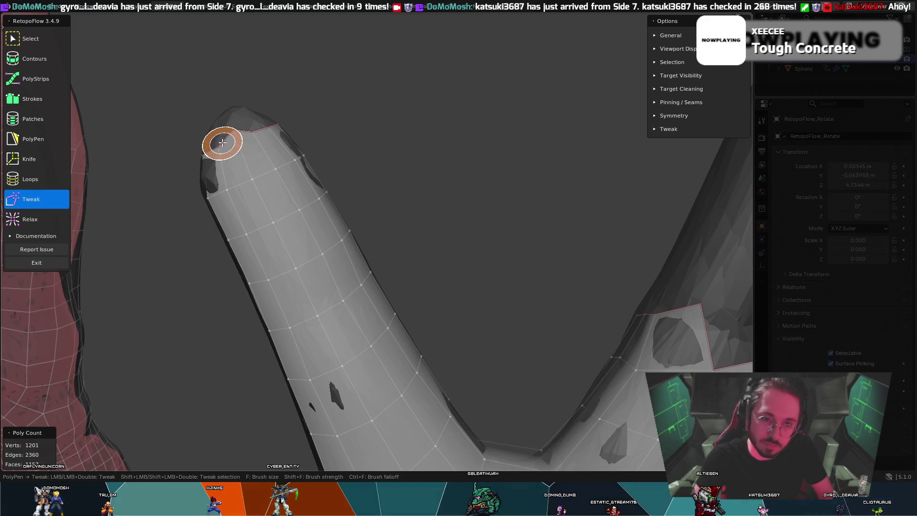
pyautogui.moveTo(219, 133); pyautogui.dragTo(394, 127, button='middle')
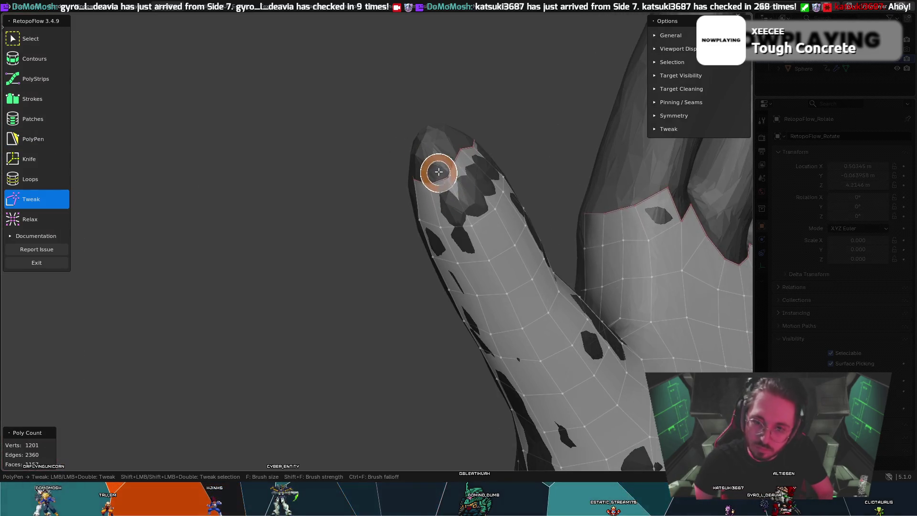
pyautogui.moveTo(428, 163)
pyautogui.mouseDown(button='middle')
pyautogui.moveTo(445, 153)
pyautogui.moveTo(528, 149)
pyautogui.mouseUp(button='middle')
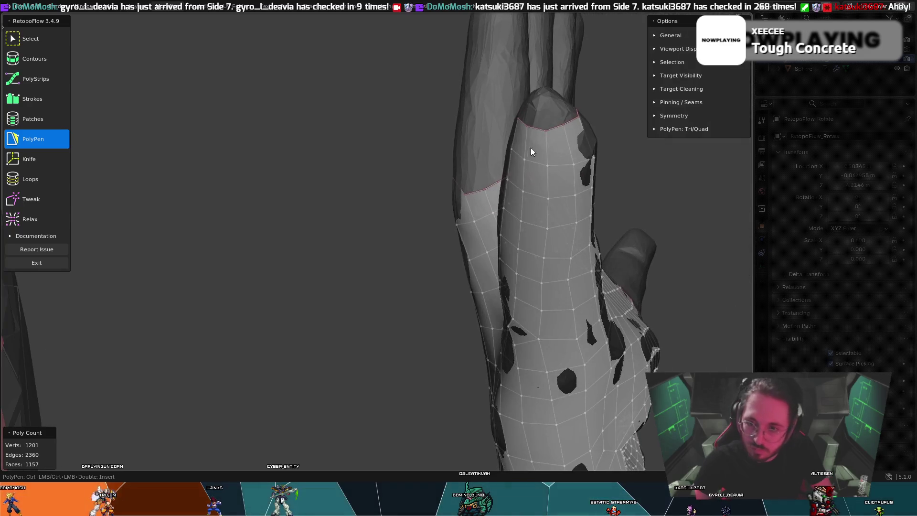
pyautogui.moveTo(533, 114)
pyautogui.mouseDown(button='middle')
pyautogui.moveTo(549, 125)
pyautogui.moveTo(570, 110)
pyautogui.moveTo(543, 143)
pyautogui.moveTo(485, 132)
pyautogui.moveTo(446, 147)
pyautogui.mouseUp(button='middle')
pyautogui.press('5')
pyautogui.press('t')
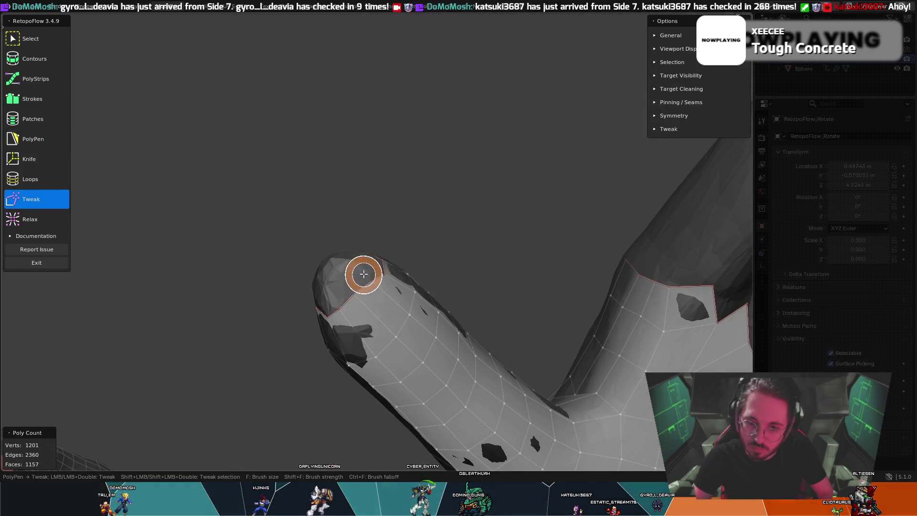
pyautogui.moveTo(378, 255); pyautogui.dragTo(192, 253, button='middle')
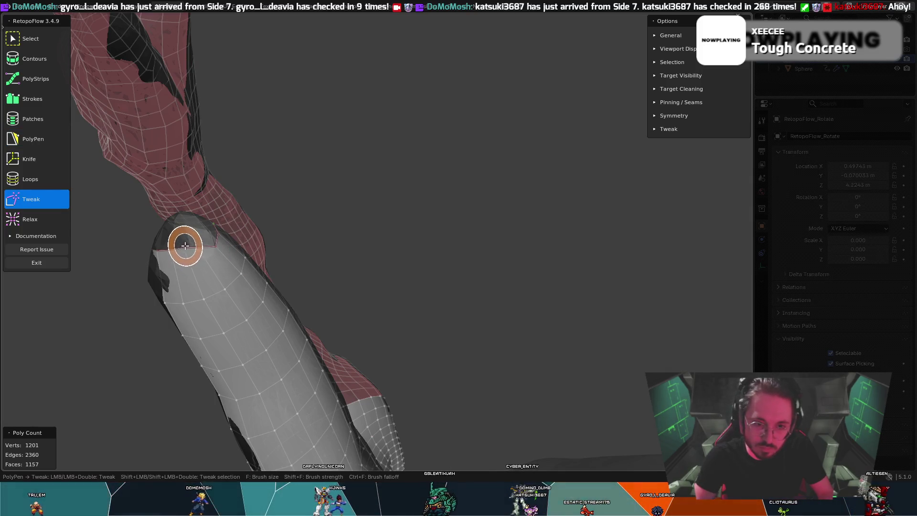
pyautogui.moveTo(208, 239)
pyautogui.mouseDown(button='middle')
pyautogui.moveTo(243, 235)
pyautogui.moveTo(206, 236)
pyautogui.mouseUp(button='middle')
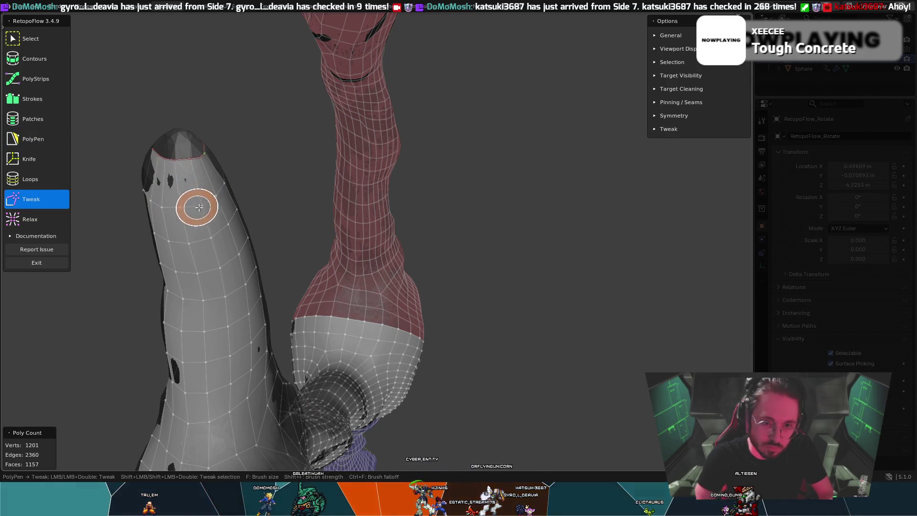
# Step: Nudge the fingertip rim vertices closer in, alternating Tweak and PolyPen
pyautogui.press('t')
pyautogui.scroll(3, 215, 189)
pyautogui.moveTo(311, 161); pyautogui.dragTo(367, 157, button='middle')
pyautogui.press('t')
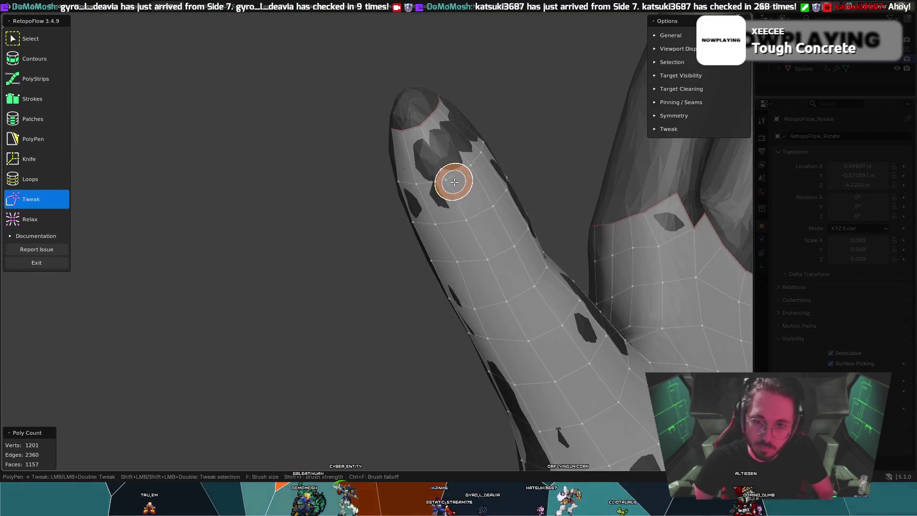
pyautogui.press('t')
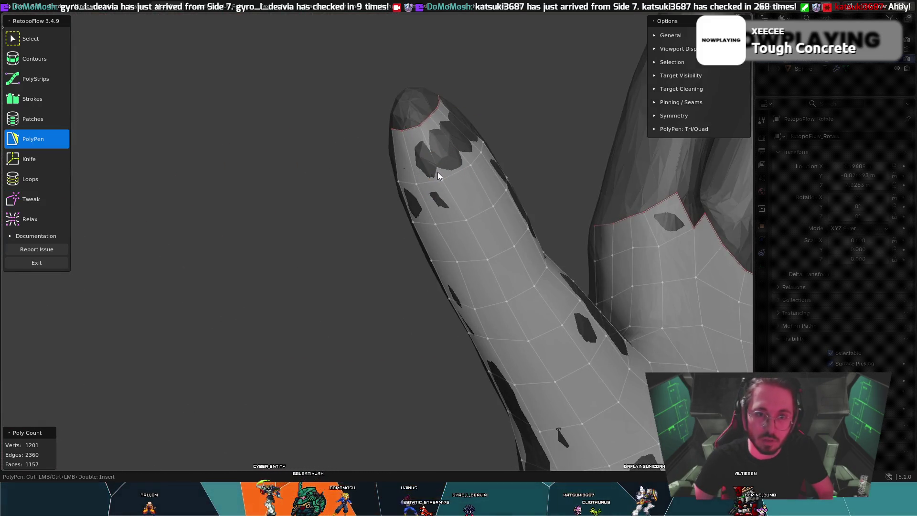
pyautogui.press('t')
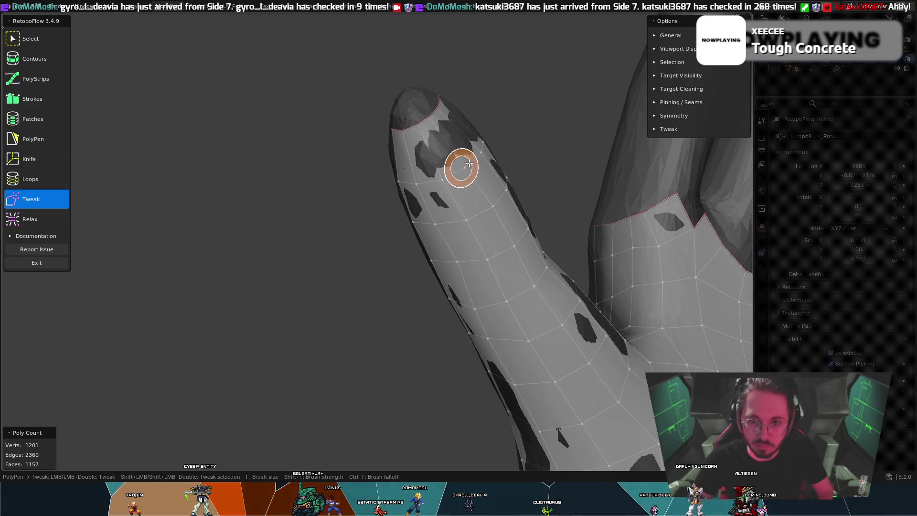
pyautogui.moveTo(451, 162); pyautogui.dragTo(513, 171, button='middle')
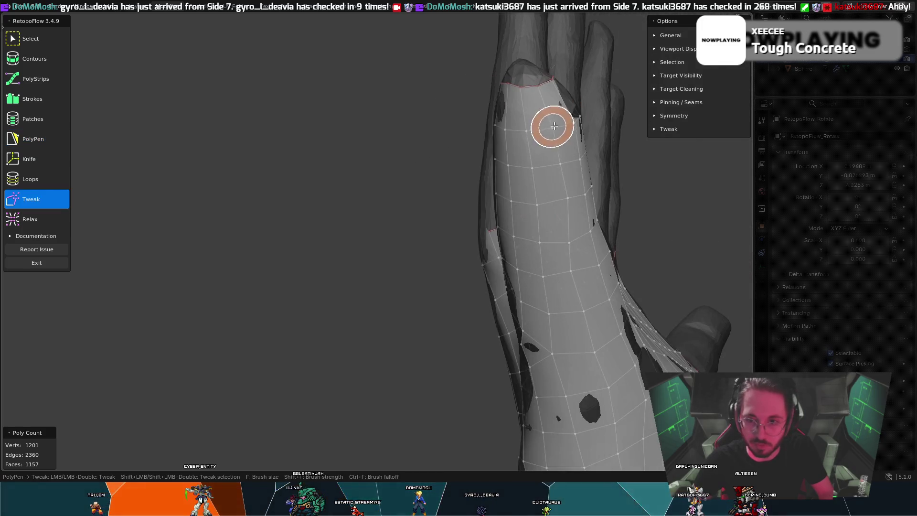
pyautogui.press('t')
pyautogui.moveTo(536, 72)
pyautogui.mouseDown(button='middle')
pyautogui.moveTo(476, 145)
pyautogui.moveTo(428, 116)
pyautogui.mouseUp(button='middle')
# Step: Make final brush passes on the open fingertip rim from several angles
pyautogui.press('8')
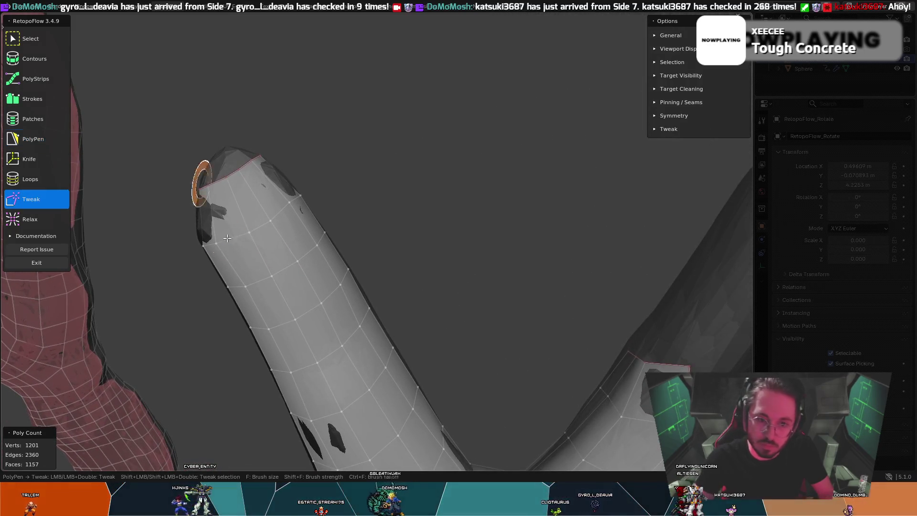
pyautogui.press('t')
pyautogui.moveTo(224, 207); pyautogui.dragTo(326, 211, button='middle')
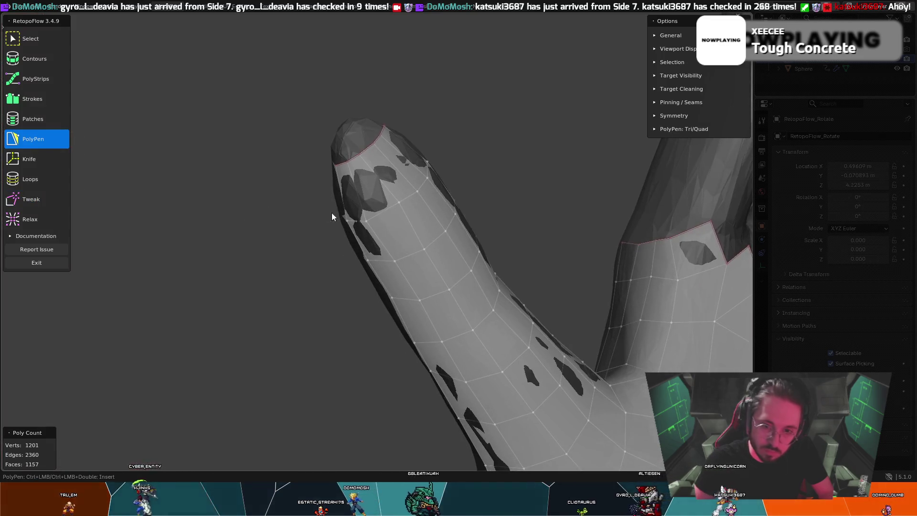
pyautogui.press('8')
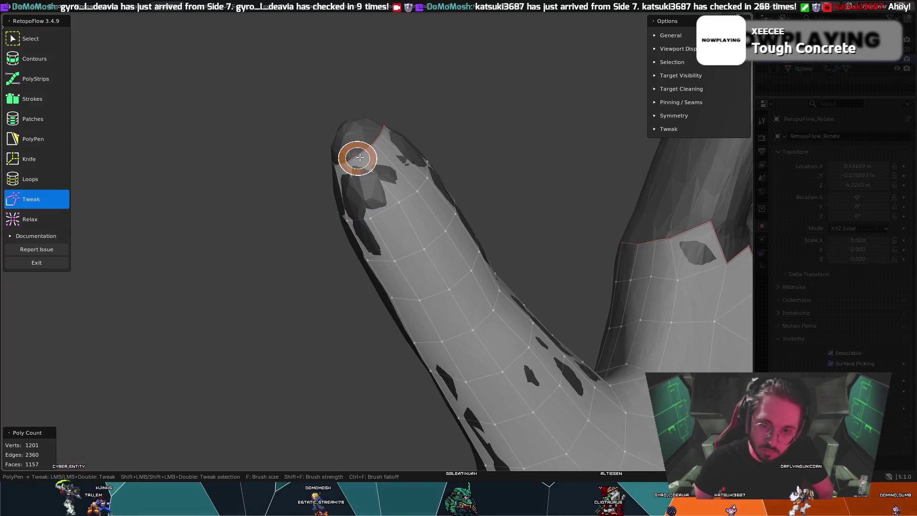
pyautogui.press('5')
pyautogui.moveTo(351, 169); pyautogui.dragTo(476, 140, button='middle')
pyautogui.press('8')
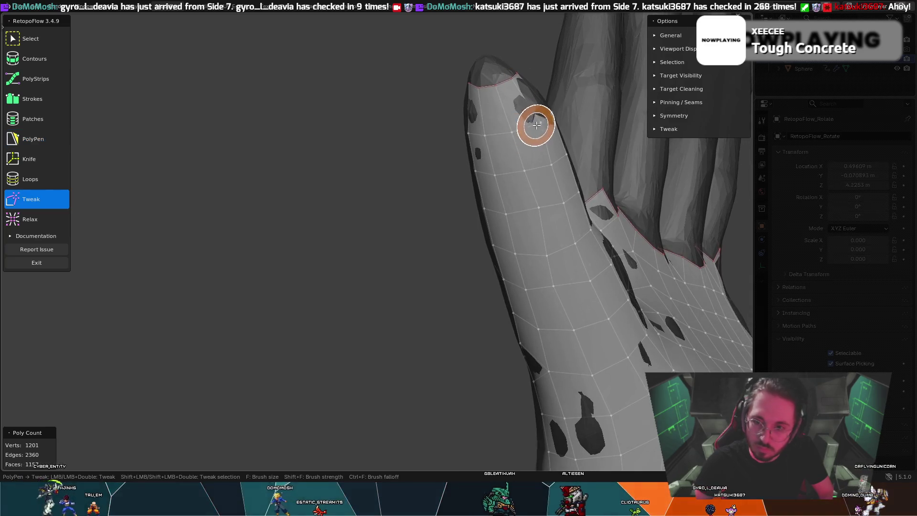
pyautogui.press('5')
pyautogui.moveTo(530, 108)
pyautogui.mouseDown(button='middle')
pyautogui.moveTo(287, 157)
pyautogui.moveTo(300, 157)
pyautogui.moveTo(135, 211)
pyautogui.moveTo(254, 184)
pyautogui.mouseUp(button='middle')
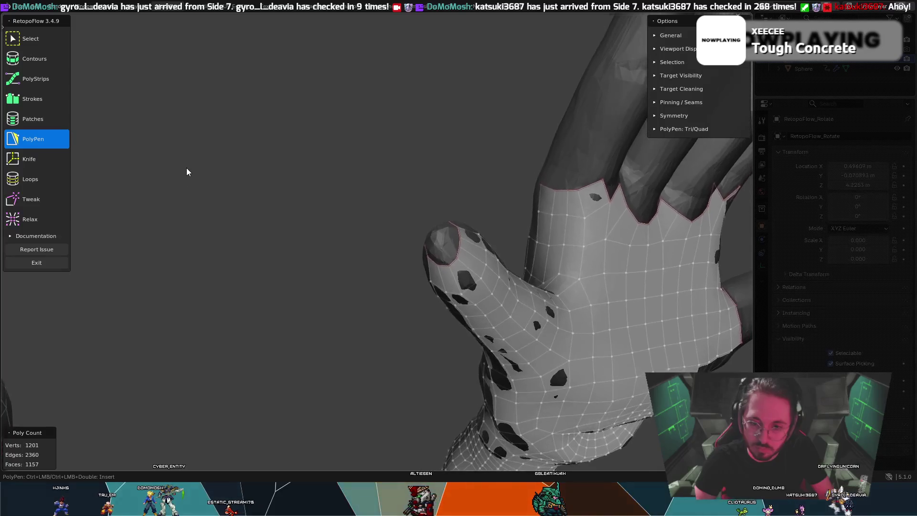
# Step: Add a vertex, a face, an edge and a triangle to start capping the thumb tip hole
pyautogui.moveTo(408, 239); pyautogui.dragTo(452, 221, button='middle')
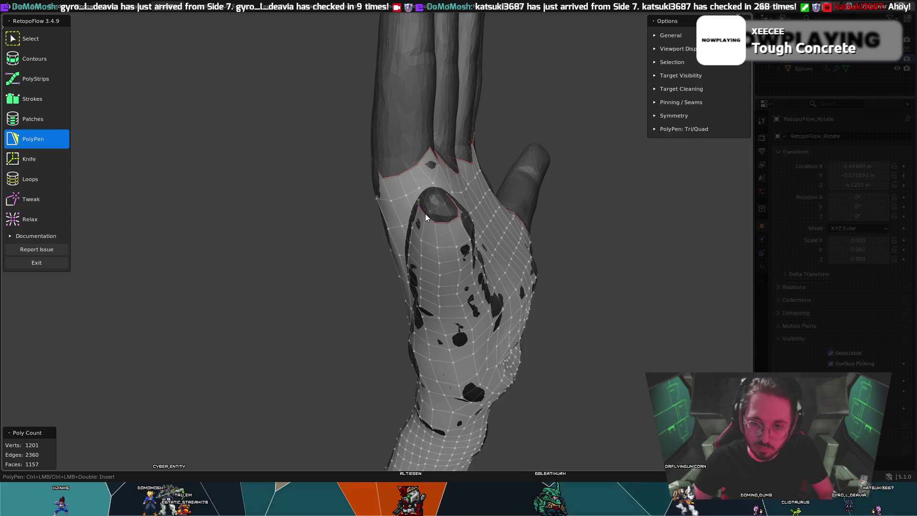
pyautogui.keyDown('ctrl'); pyautogui.click(440, 211); pyautogui.keyUp('ctrl')
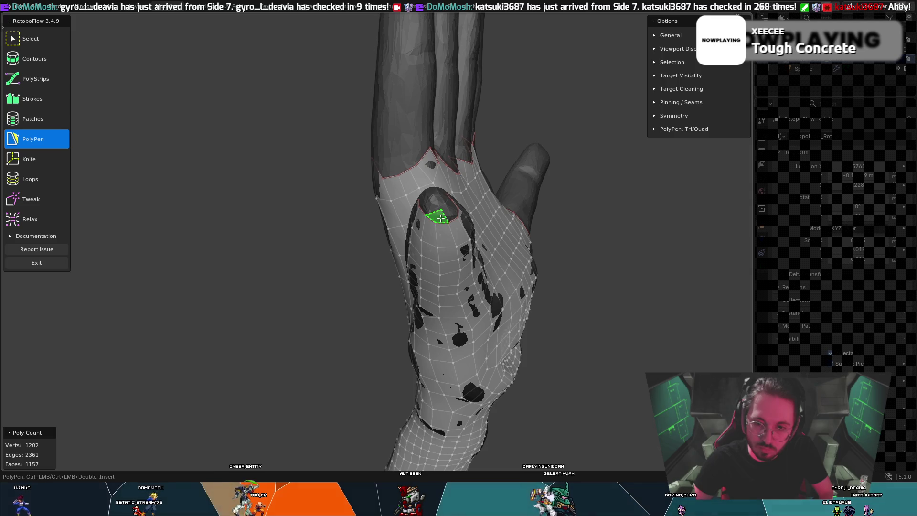
pyautogui.keyDown('ctrl'); pyautogui.click(443, 202); pyautogui.keyUp('ctrl')
pyautogui.moveTo(443, 204); pyautogui.dragTo(444, 211, button='middle')
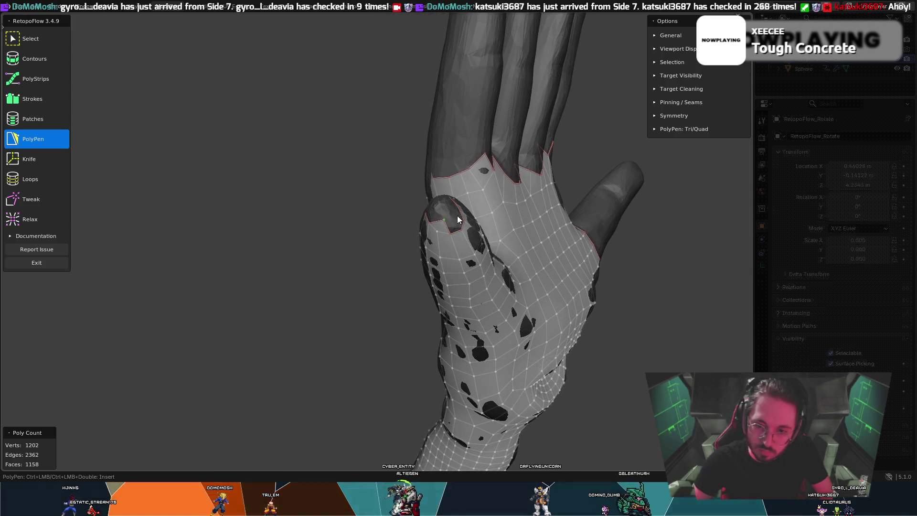
pyautogui.keyDown('ctrl'); pyautogui.click(454, 232); pyautogui.keyUp('ctrl')
pyautogui.keyDown('ctrl'); pyautogui.click(457, 236); pyautogui.keyUp('ctrl')
# Step: Add a face to the finger tip cap, then undo a wrongly placed edge across the opening
pyautogui.moveTo(449, 207)
pyautogui.mouseDown(button='middle')
pyautogui.moveTo(366, 248)
pyautogui.moveTo(348, 270)
pyautogui.mouseUp(button='middle')
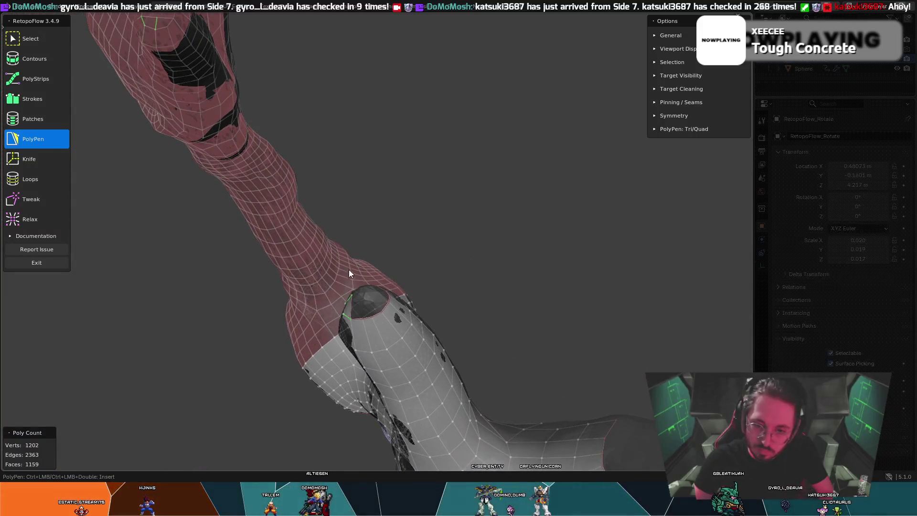
pyautogui.keyDown('ctrl'); pyautogui.click(385, 302); pyautogui.keyUp('ctrl')
pyautogui.moveTo(385, 303)
pyautogui.mouseDown(button='middle')
pyautogui.moveTo(380, 286)
pyautogui.moveTo(365, 295)
pyautogui.moveTo(322, 283)
pyautogui.moveTo(326, 264)
pyautogui.mouseUp(button='middle')
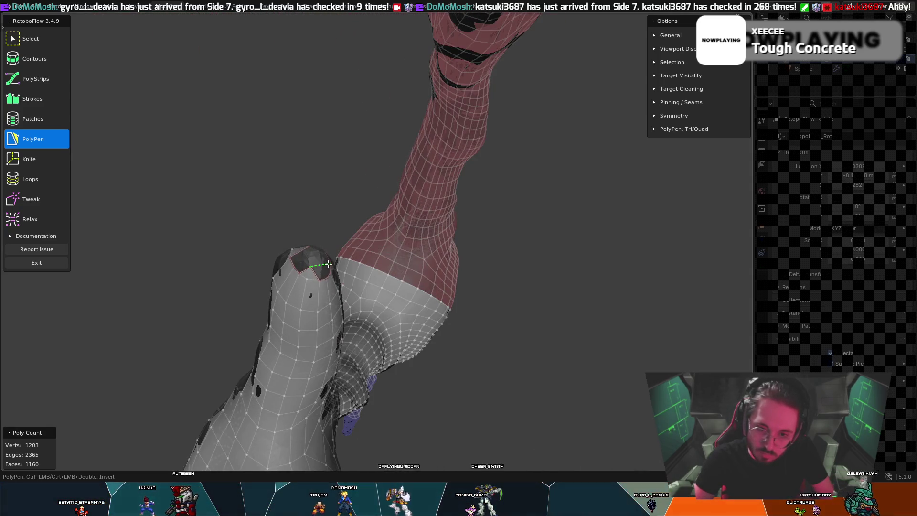
pyautogui.click(327, 278)
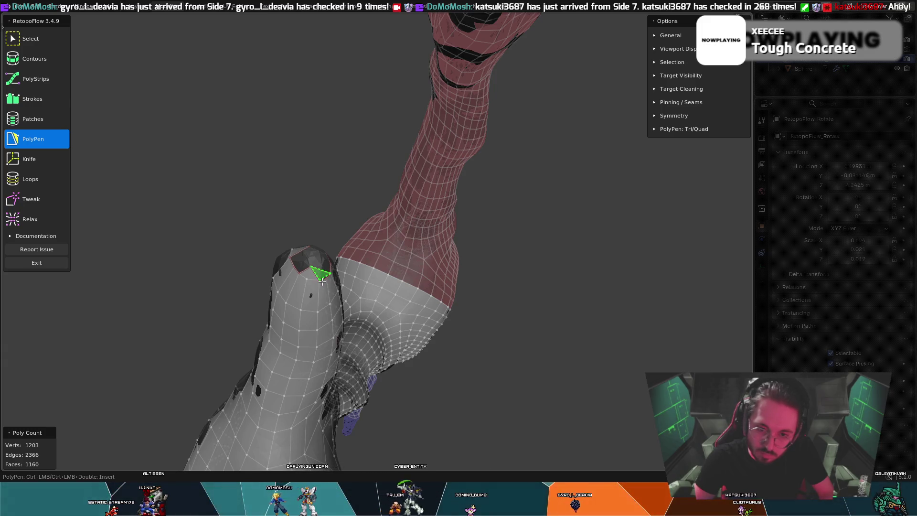
pyautogui.moveTo(325, 282); pyautogui.dragTo(291, 251, button='middle')
pyautogui.hotkey('ctrl', 'z')
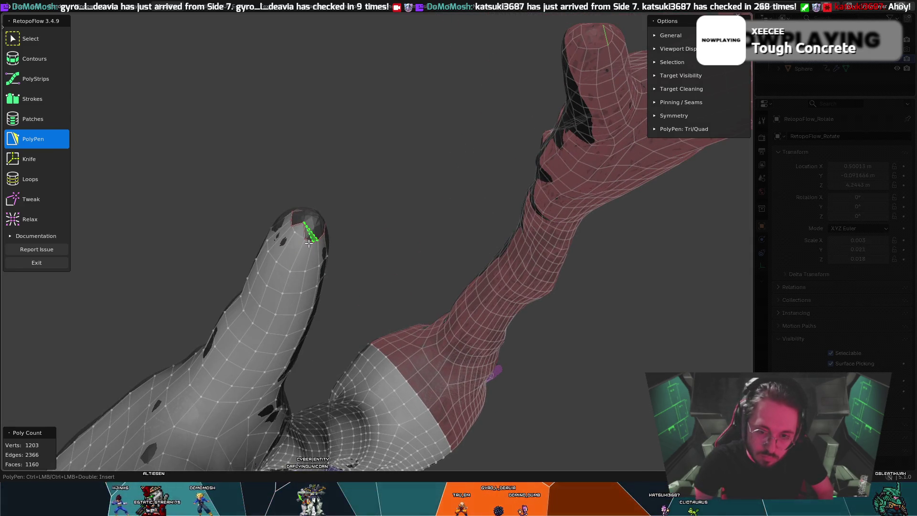
# Step: Add another face to the fingertip cap, reaching 1204 vertices and 1164 faces
pyautogui.moveTo(307, 239); pyautogui.dragTo(302, 218, button='middle')
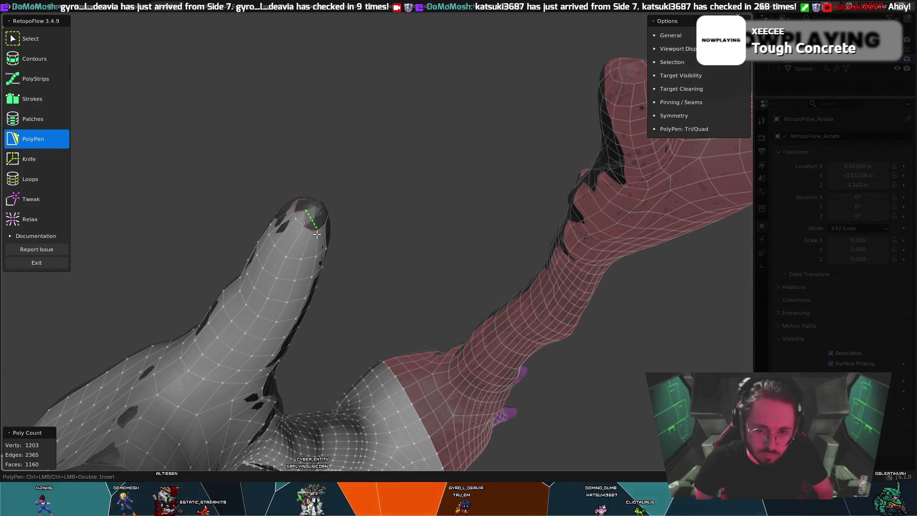
pyautogui.moveTo(310, 234)
pyautogui.mouseDown(button='middle')
pyautogui.moveTo(323, 213)
pyautogui.moveTo(366, 209)
pyautogui.mouseUp(button='middle')
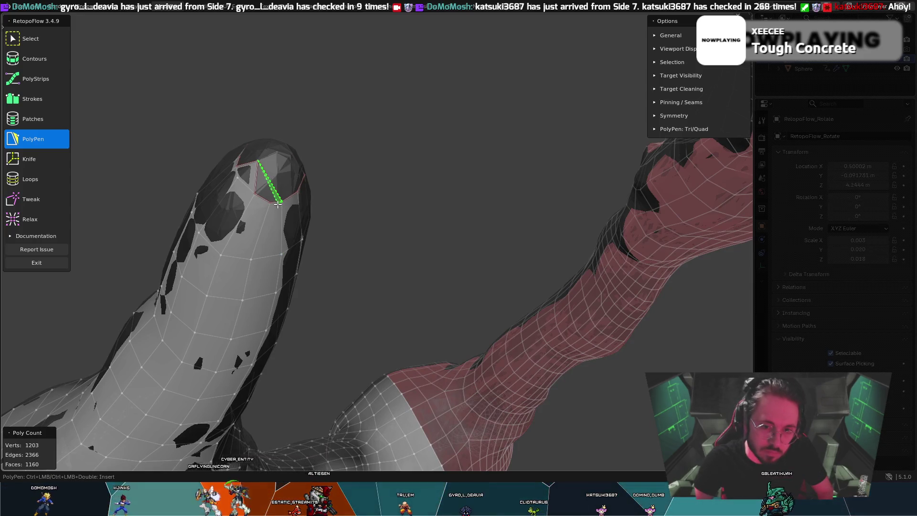
pyautogui.click(265, 203)
pyautogui.moveTo(265, 204)
pyautogui.mouseDown(button='middle')
pyautogui.moveTo(203, 163)
pyautogui.moveTo(263, 152)
pyautogui.mouseUp(button='middle')
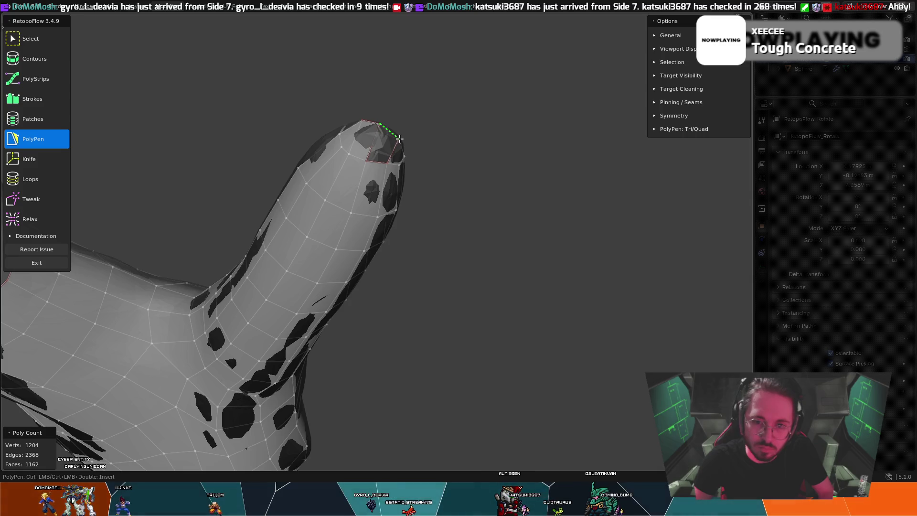
pyautogui.moveTo(382, 145); pyautogui.dragTo(312, 262, button='middle')
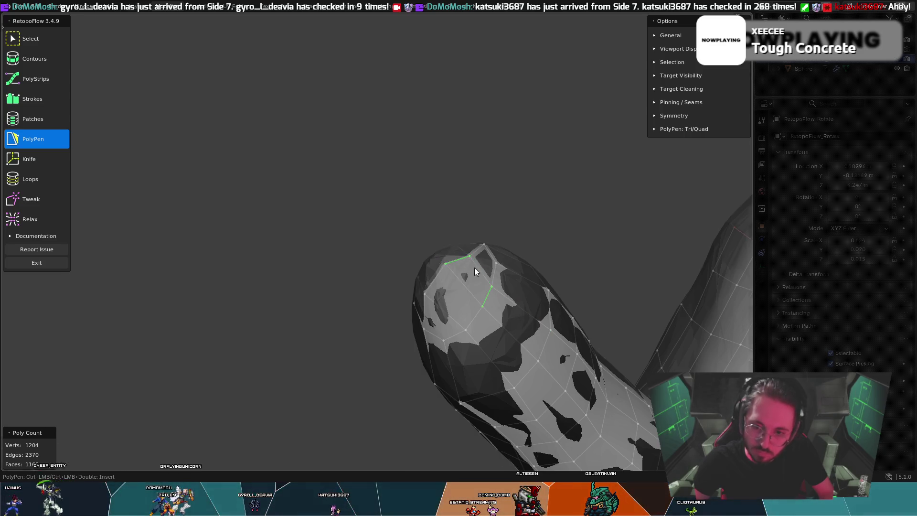
# Step: Alternate Tweak and PolyPen to nudge the tip cap vertices and lay another cap face
pyautogui.moveTo(475, 271); pyautogui.dragTo(380, 362, button='middle')
pyautogui.press('8')
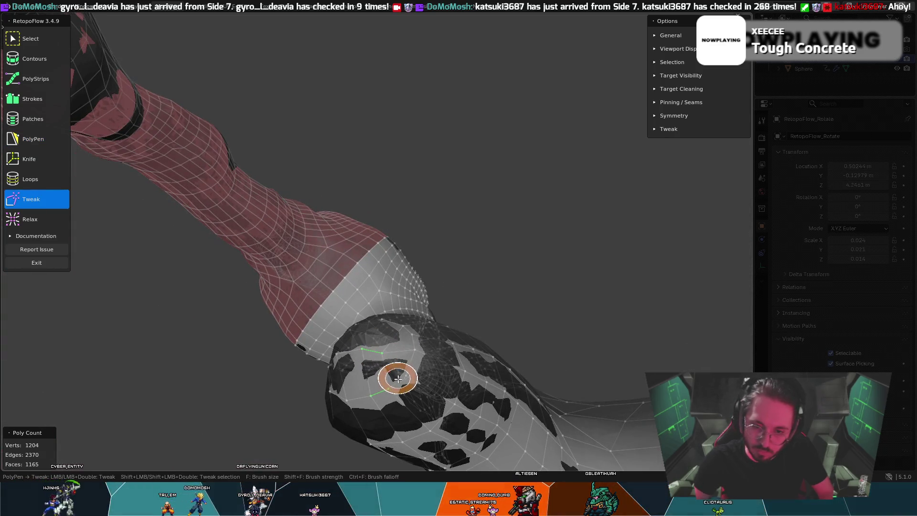
pyautogui.press('5')
pyautogui.moveTo(389, 375)
pyautogui.mouseDown(button='middle')
pyautogui.moveTo(417, 322)
pyautogui.moveTo(478, 276)
pyautogui.moveTo(502, 236)
pyautogui.moveTo(548, 219)
pyautogui.mouseUp(button='middle')
pyautogui.press('8')
pyautogui.press('5')
pyautogui.press('8')
# Step: Finish the cap with PolyPen to 1165 faces and ready the Loops tool on the finger
pyautogui.press('5')
pyautogui.moveTo(433, 236)
pyautogui.mouseDown(button='middle')
pyautogui.moveTo(447, 200)
pyautogui.moveTo(359, 232)
pyautogui.moveTo(242, 239)
pyautogui.moveTo(222, 191)
pyautogui.moveTo(332, 233)
pyautogui.moveTo(358, 227)
pyautogui.moveTo(390, 297)
pyautogui.moveTo(440, 266)
pyautogui.moveTo(425, 282)
pyautogui.mouseUp(button='middle')
pyautogui.press('7')
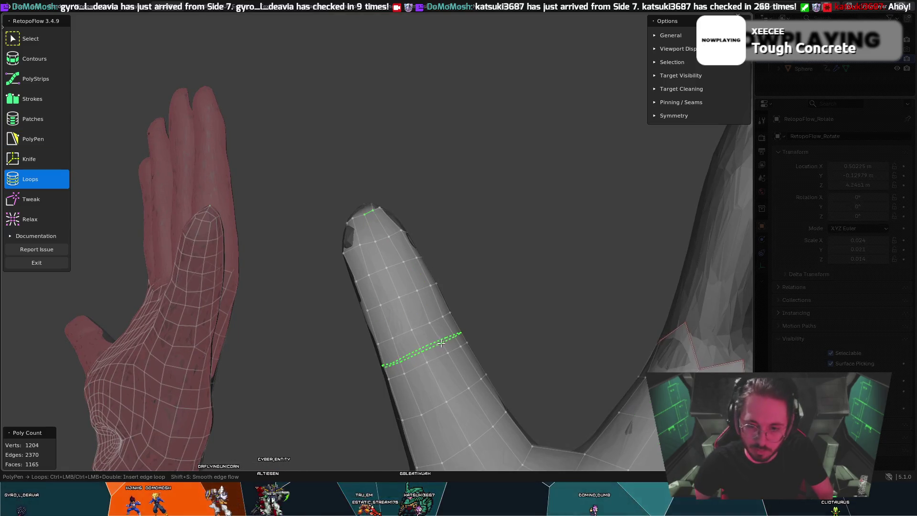
# Step: Insert an edge loop ringing the finger, bringing the mesh to 1216 vertices and 1177 faces
pyautogui.keyDown('ctrl'); pyautogui.click(437, 310); pyautogui.keyUp('ctrl')
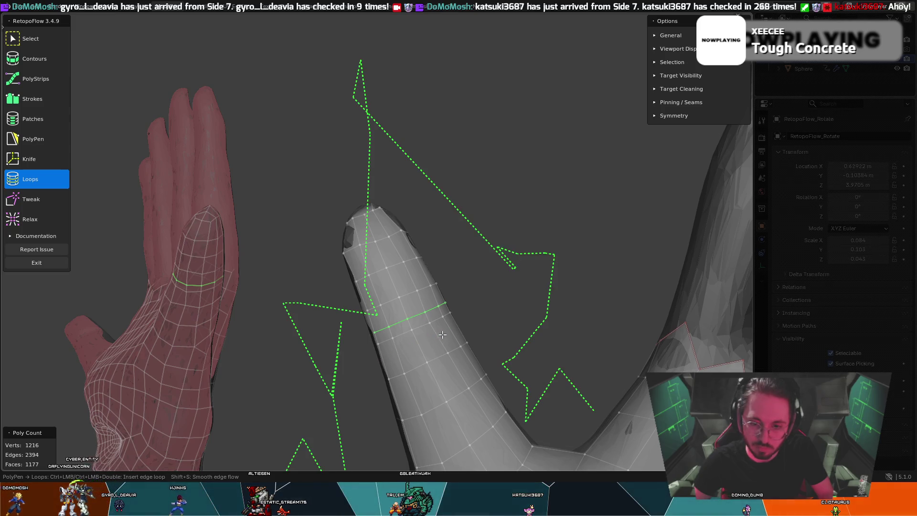
pyautogui.moveTo(441, 337); pyautogui.dragTo(492, 317, button='middle')
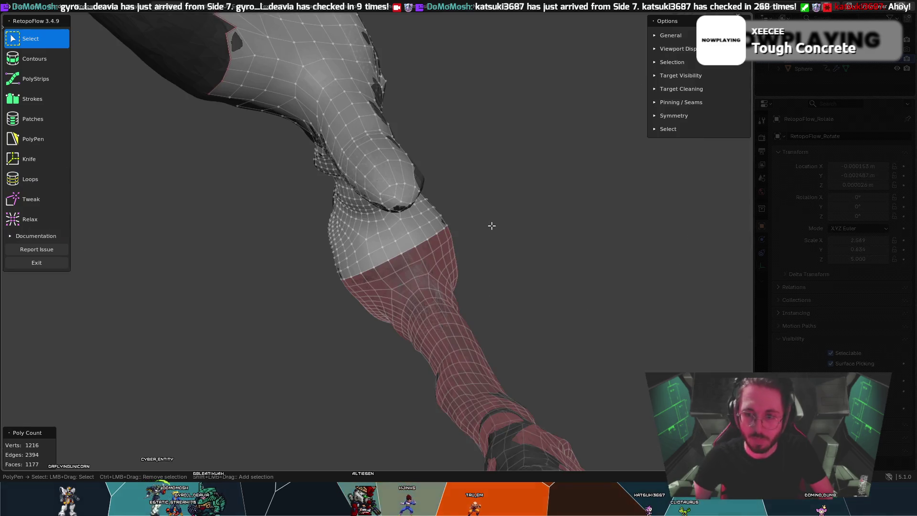
pyautogui.moveTo(448, 176)
pyautogui.mouseDown(button='middle')
pyautogui.moveTo(230, 155)
pyautogui.moveTo(246, 103)
pyautogui.mouseUp(button='middle')
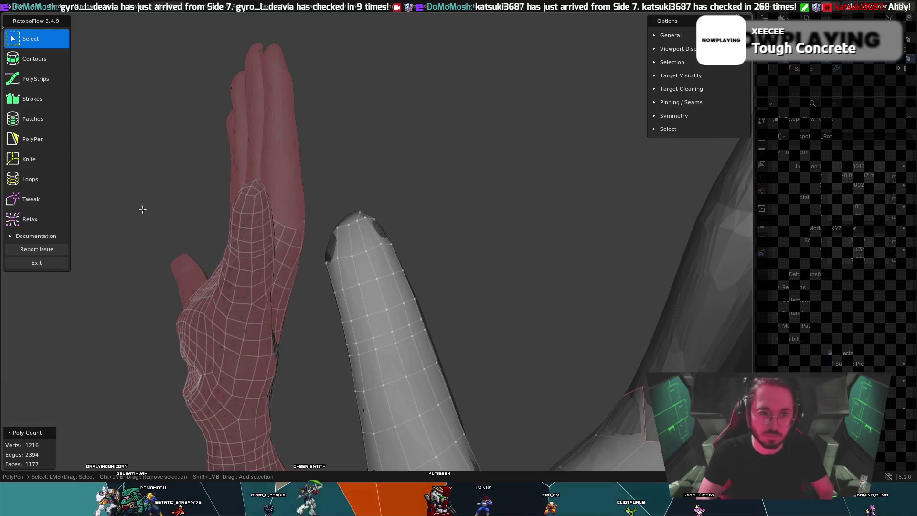
pyautogui.press('7')
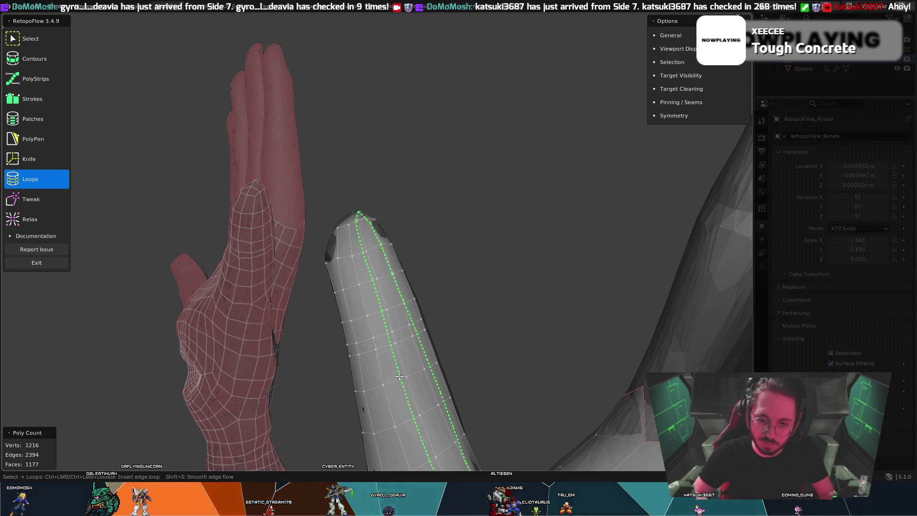
pyautogui.moveTo(375, 357); pyautogui.dragTo(536, 366, button='middle')
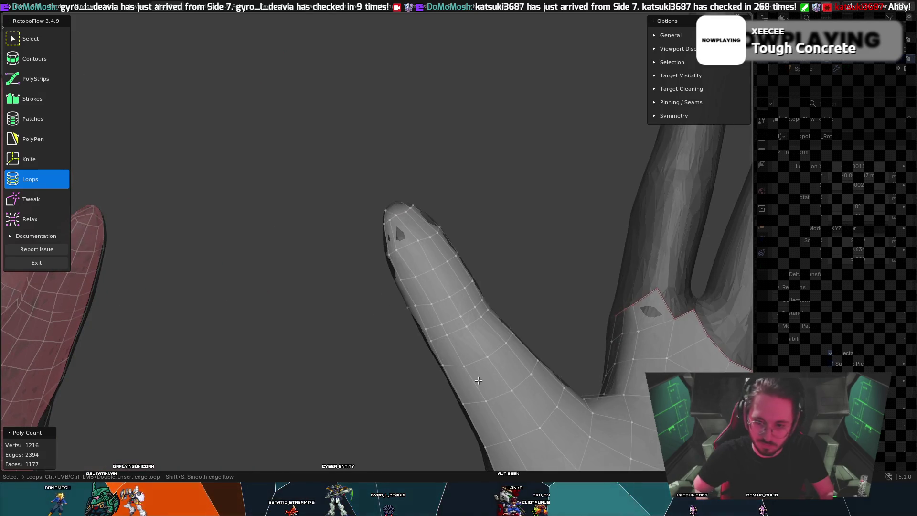
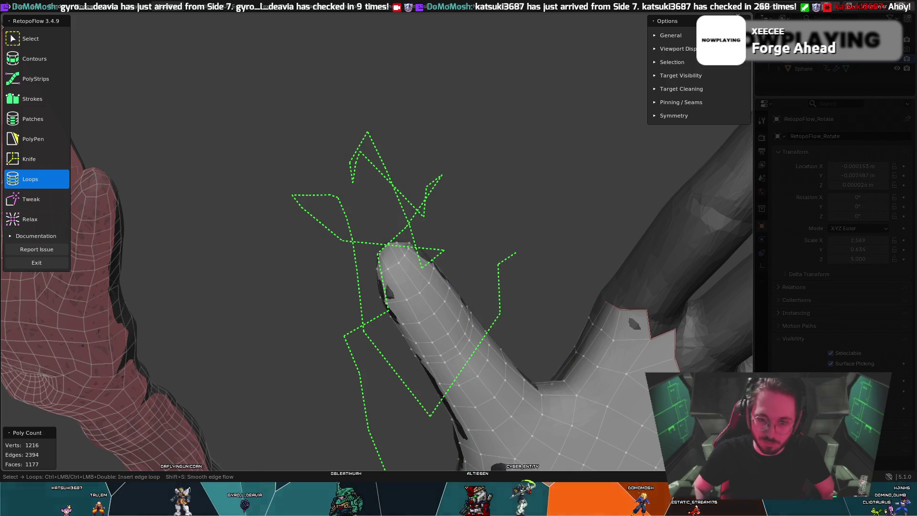
# Step: Undo the accidental stretched geometry across the fingers
pyautogui.moveTo(459, 258)
pyautogui.mouseDown(button='middle')
pyautogui.moveTo(534, 228)
pyautogui.moveTo(456, 305)
pyautogui.mouseUp(button='middle')
pyautogui.scroll(-5, 534, 229)
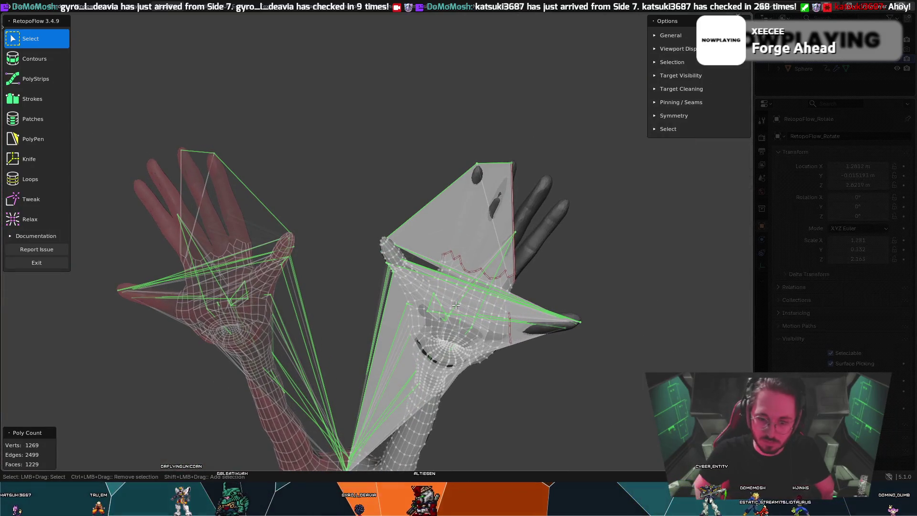
pyautogui.moveTo(457, 337); pyautogui.dragTo(435, 339, button='middle')
pyautogui.scroll(-3, 436, 339)
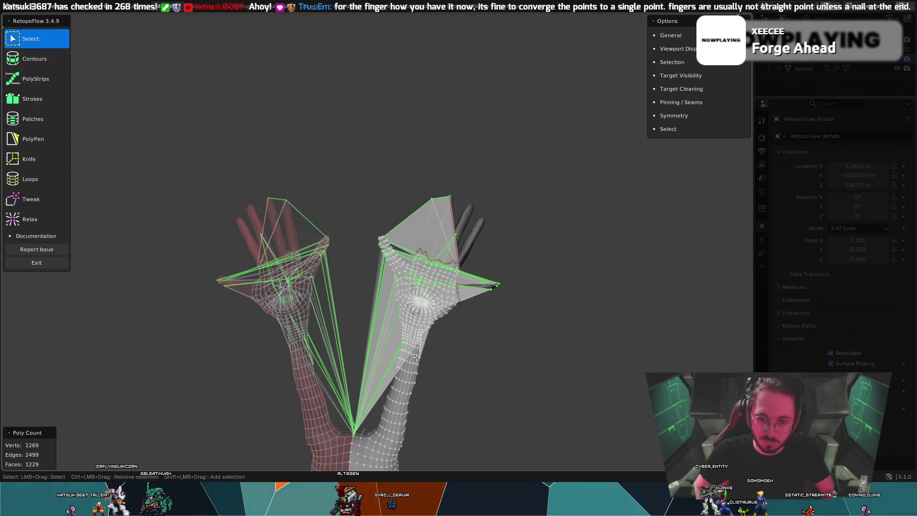
pyautogui.press('7')
pyautogui.hotkey('ctrl', 'z')
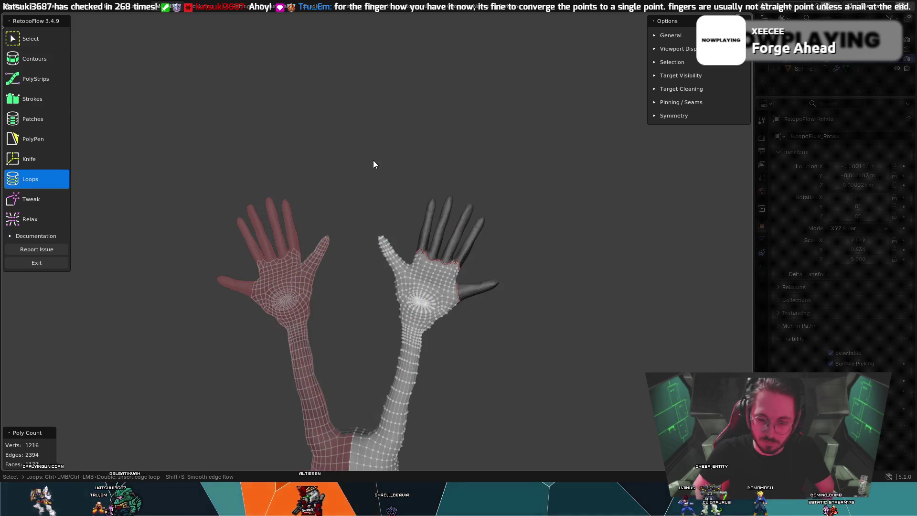
# Step: Merge close-lying vertices on the whole selected mesh by distance, then deselect
pyautogui.press('a')
pyautogui.press('x')
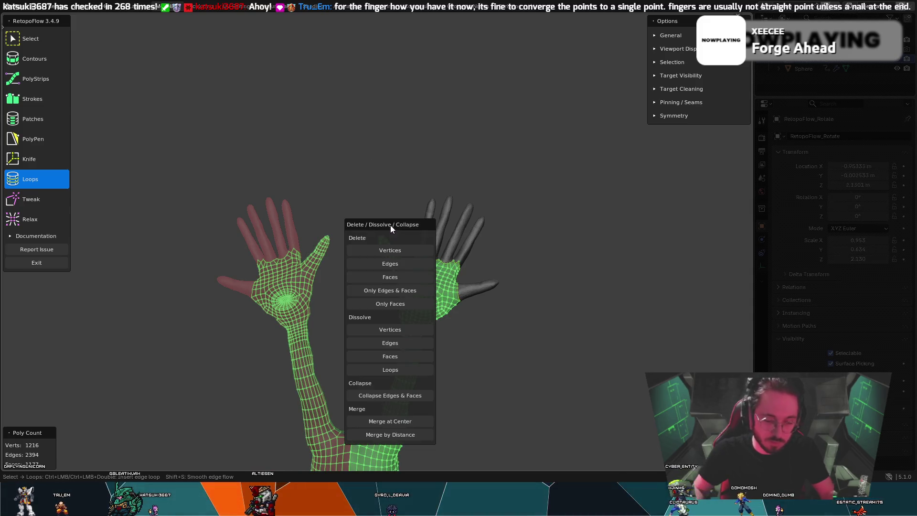
pyautogui.press('x')
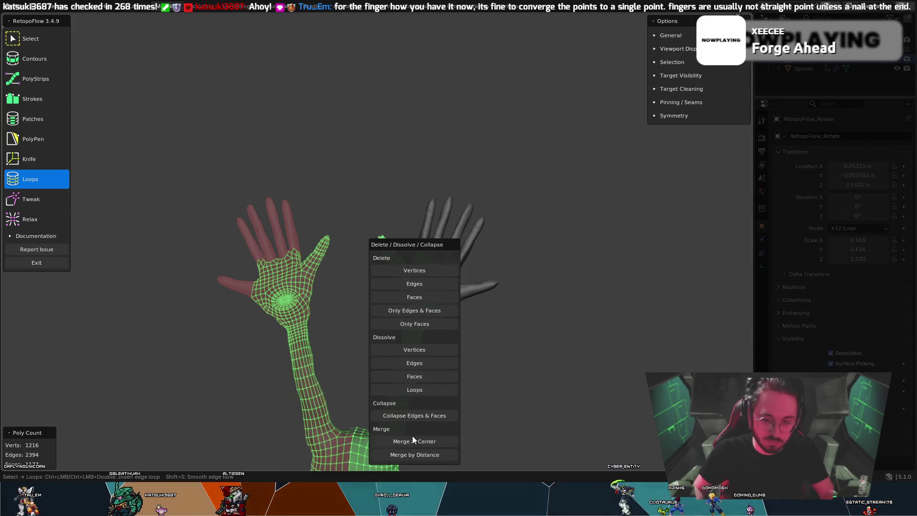
pyautogui.click(413, 450)
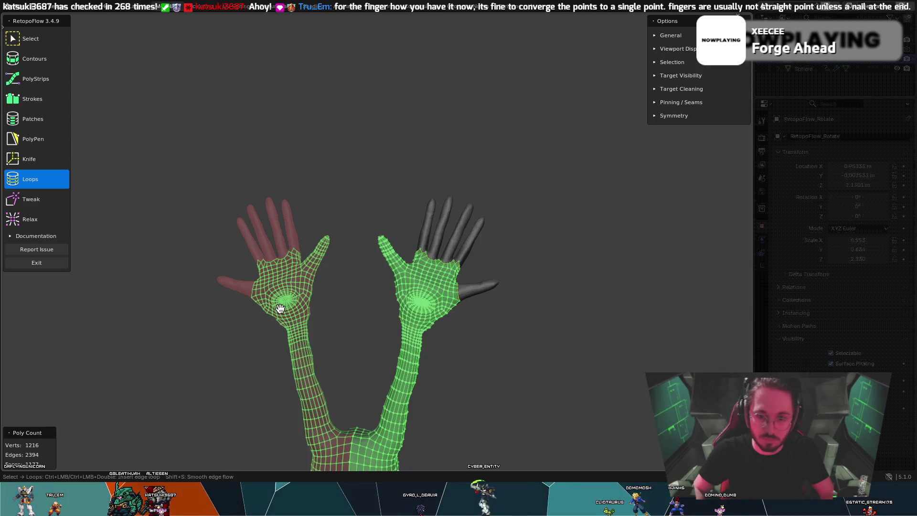
pyautogui.scroll(3, 279, 308)
pyautogui.scroll(2, 312, 295)
pyautogui.click(348, 296)
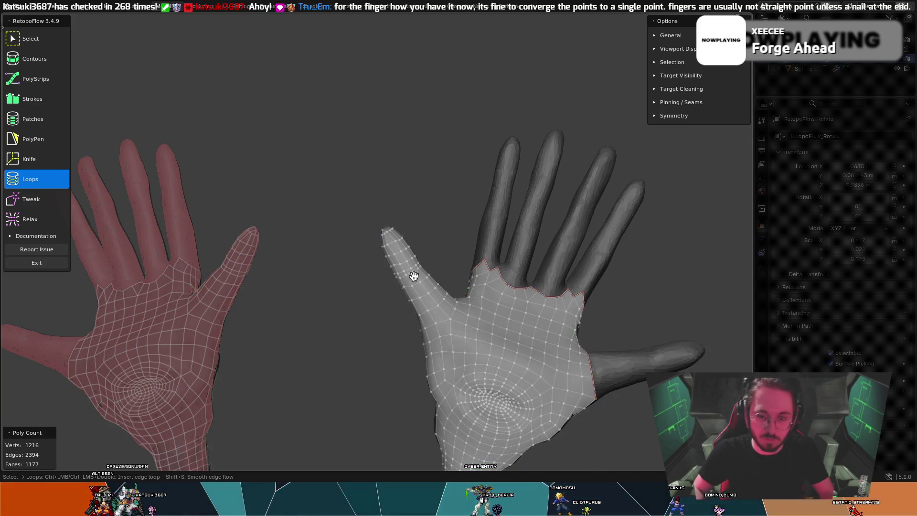
# Step: Inspect the hands from the other side and ready the Loops tool
pyautogui.moveTo(380, 240)
pyautogui.mouseDown(button='middle')
pyautogui.moveTo(352, 302)
pyautogui.moveTo(452, 267)
pyautogui.moveTo(434, 270)
pyautogui.mouseUp(button='middle')
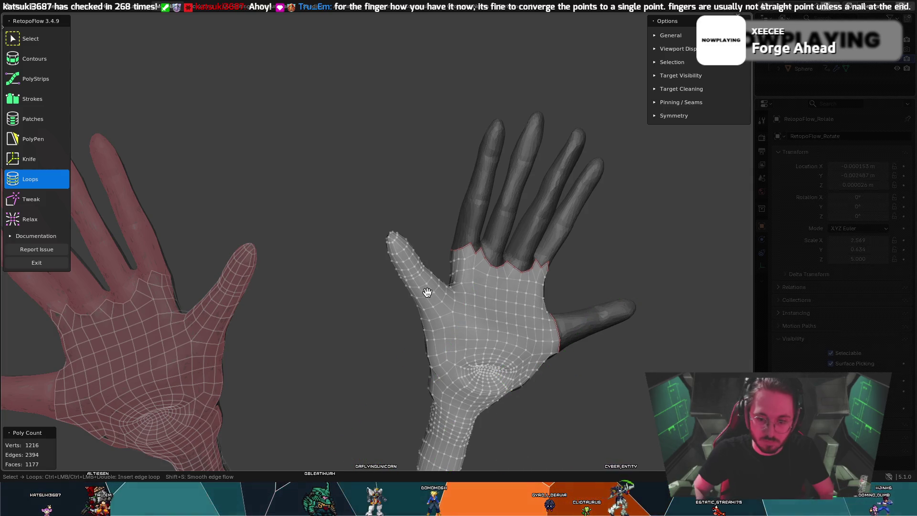
pyautogui.moveTo(644, 448); pyautogui.dragTo(87, 129, button='middle')
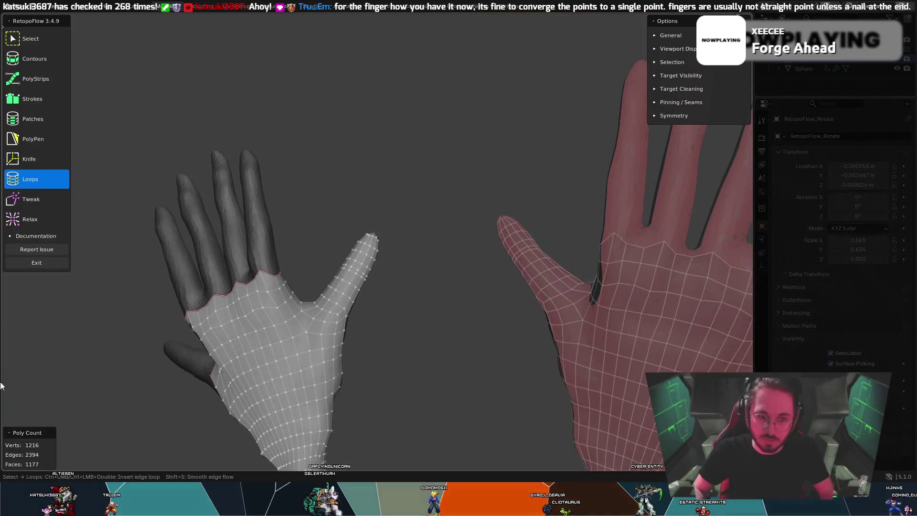
pyautogui.click(68, 142)
pyautogui.moveTo(340, 311); pyautogui.dragTo(382, 316, button='middle')
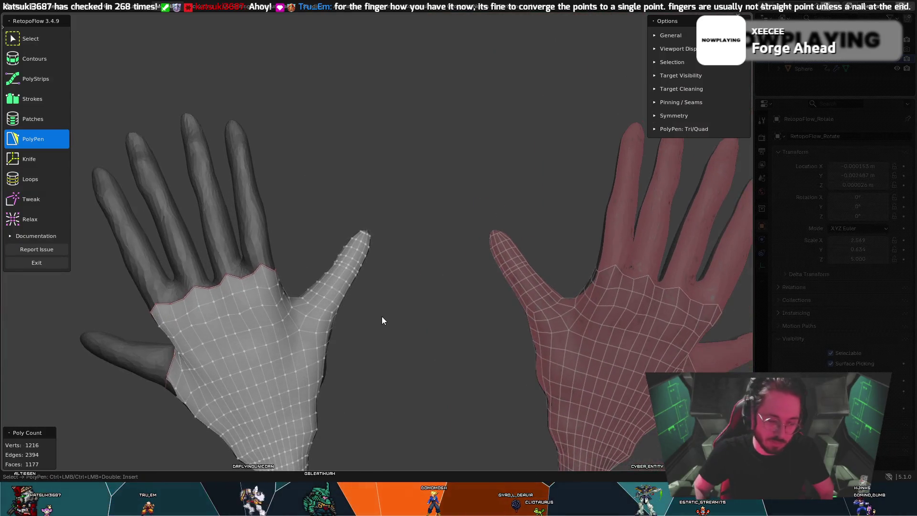
pyautogui.press('7')
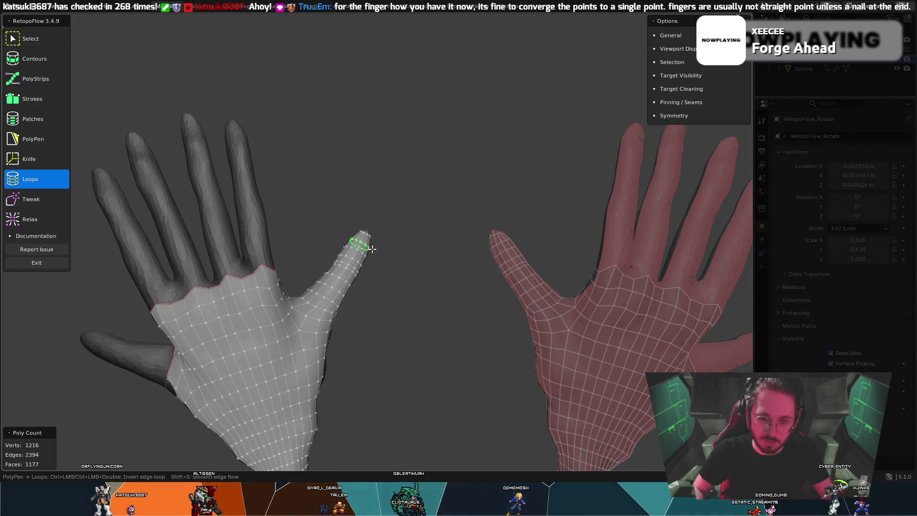
# Step: Insert an edge loop partway along the thumb, reaching 1228 vertices
pyautogui.moveTo(343, 263)
pyautogui.mouseDown(button='middle')
pyautogui.moveTo(405, 256)
pyautogui.moveTo(437, 266)
pyautogui.mouseUp(button='middle')
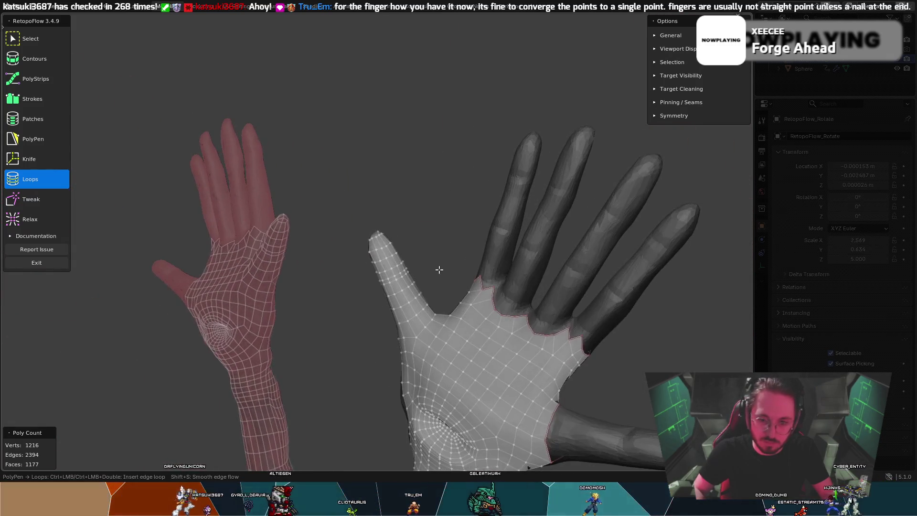
pyautogui.scroll(4, 436, 266)
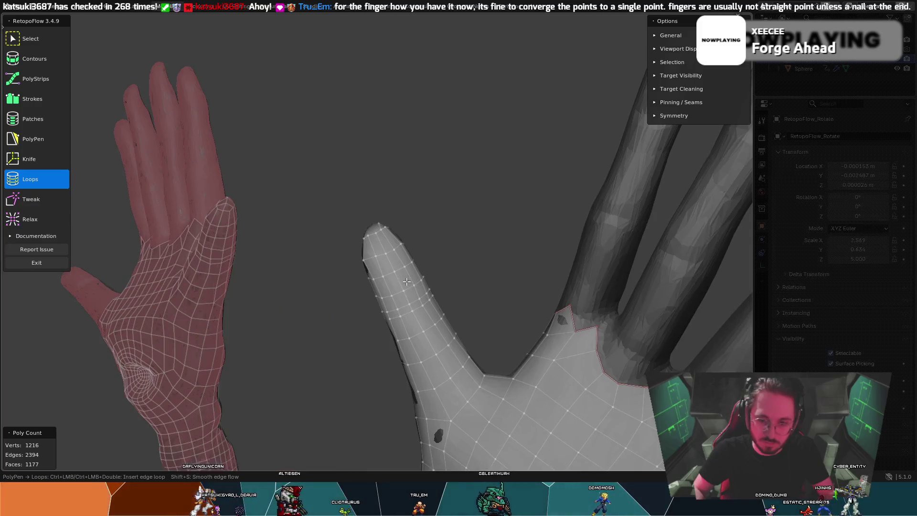
pyautogui.keyDown('ctrl'); pyautogui.click(398, 331); pyautogui.keyUp('ctrl')
pyautogui.press('5')
pyautogui.moveTo(483, 304)
pyautogui.mouseDown(button='middle')
pyautogui.moveTo(527, 262)
pyautogui.moveTo(416, 344)
pyautogui.moveTo(468, 330)
pyautogui.mouseUp(button='middle')
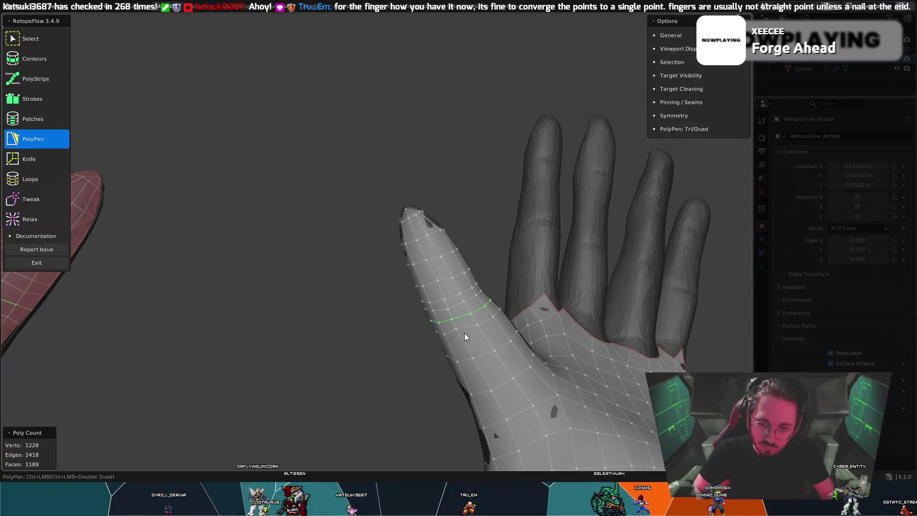
# Step: Insert two more edge loops ringing the thumb, one near its base
pyautogui.press('8')
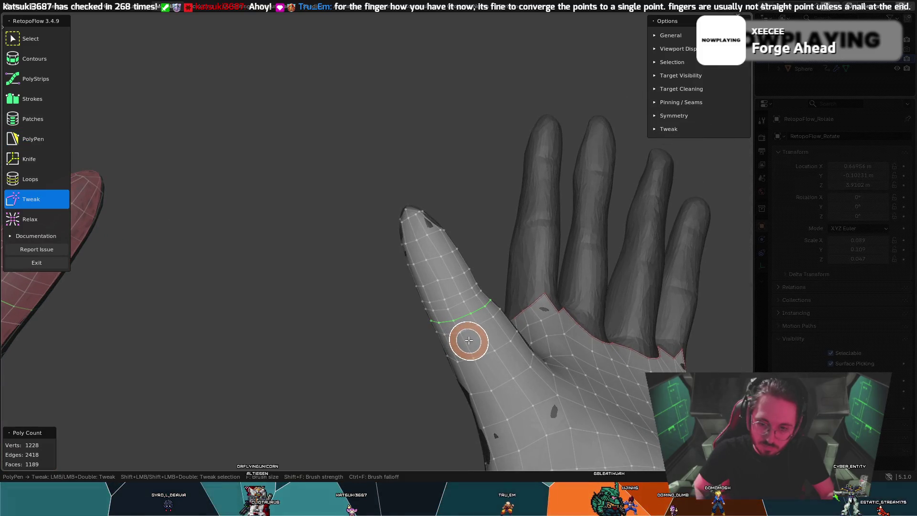
pyautogui.press('5')
pyautogui.moveTo(485, 318)
pyautogui.mouseDown(button='middle')
pyautogui.moveTo(376, 347)
pyautogui.moveTo(414, 332)
pyautogui.mouseUp(button='middle')
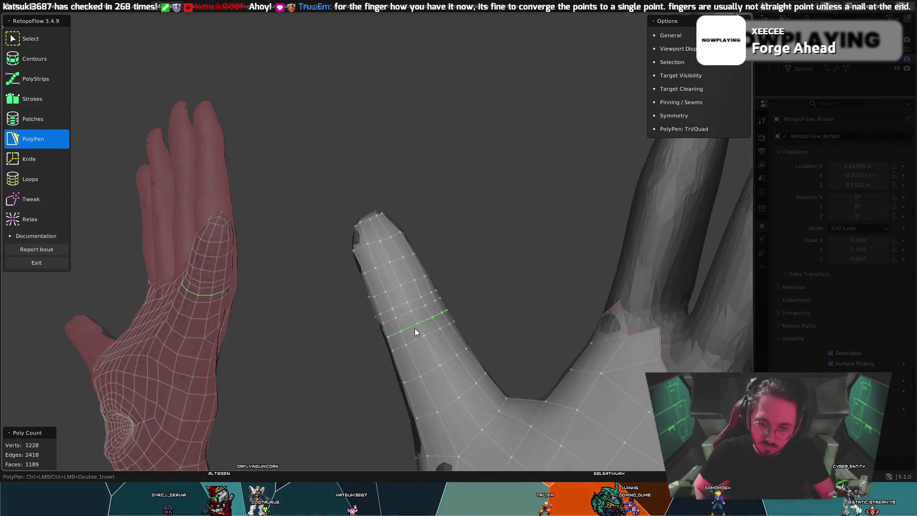
pyautogui.press('7')
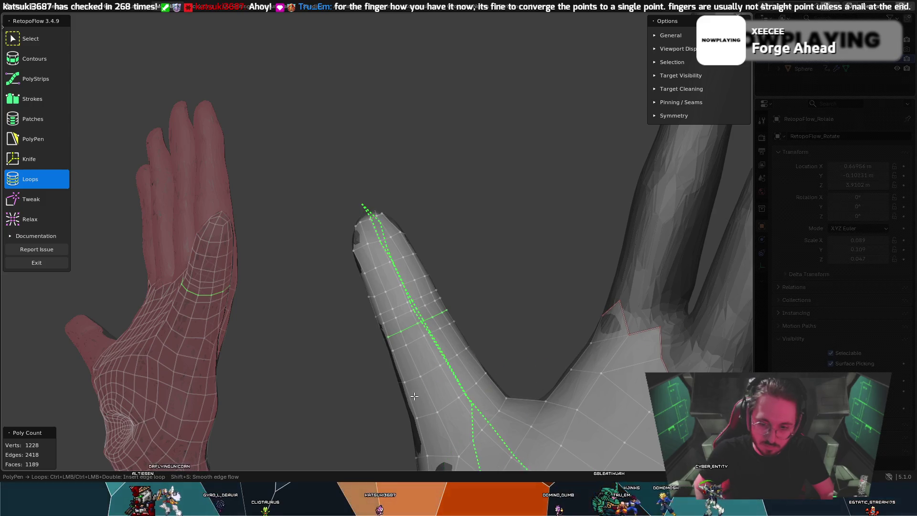
pyautogui.moveTo(414, 395); pyautogui.dragTo(493, 360, button='middle')
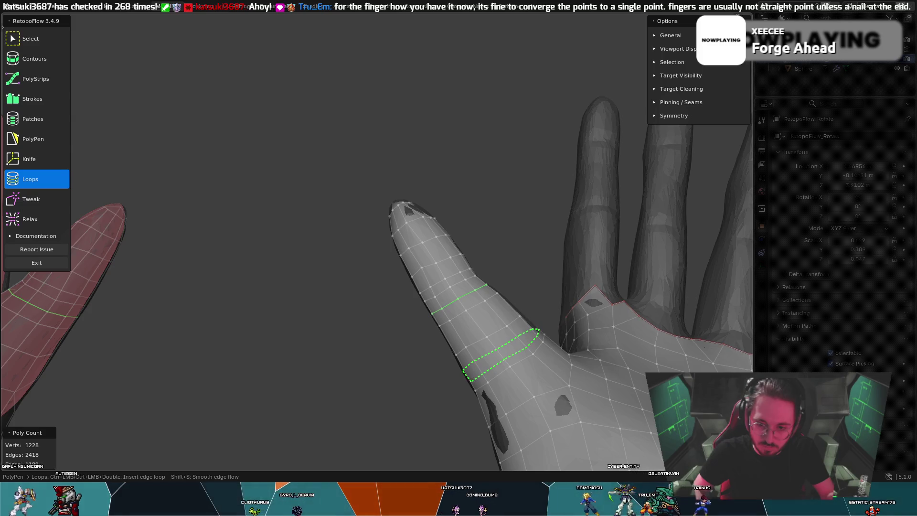
pyautogui.click(469, 380)
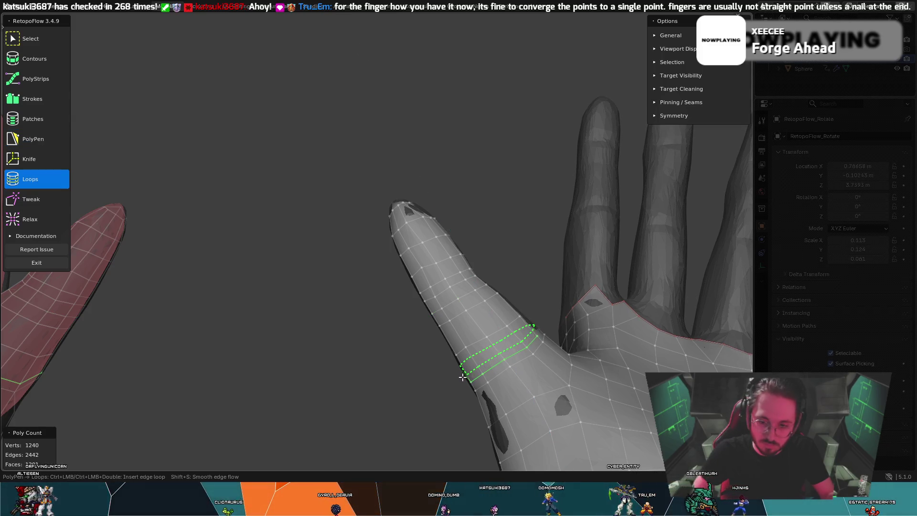
pyautogui.click(463, 377)
pyautogui.press('5')
# Step: Nudge vertices near the thumb base with the Tweak brush while checking from several angles
pyautogui.moveTo(502, 347); pyautogui.dragTo(453, 382, button='middle')
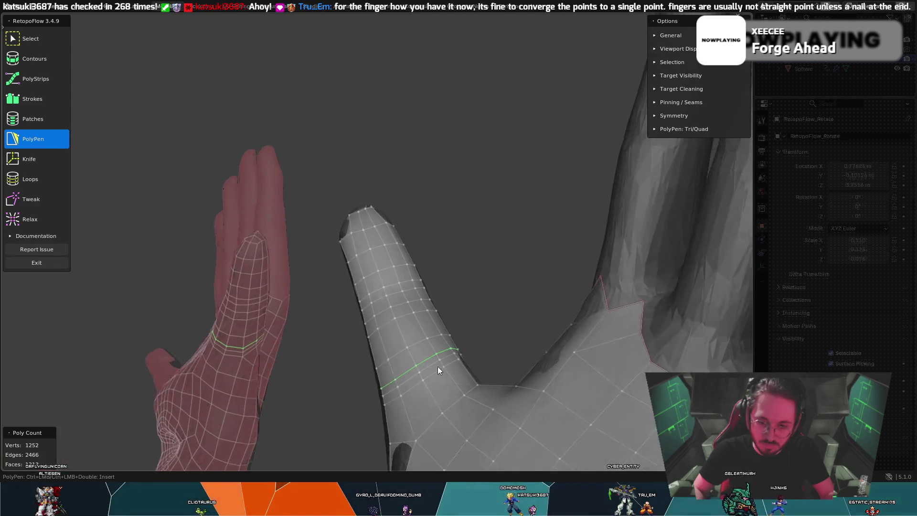
pyautogui.press('8')
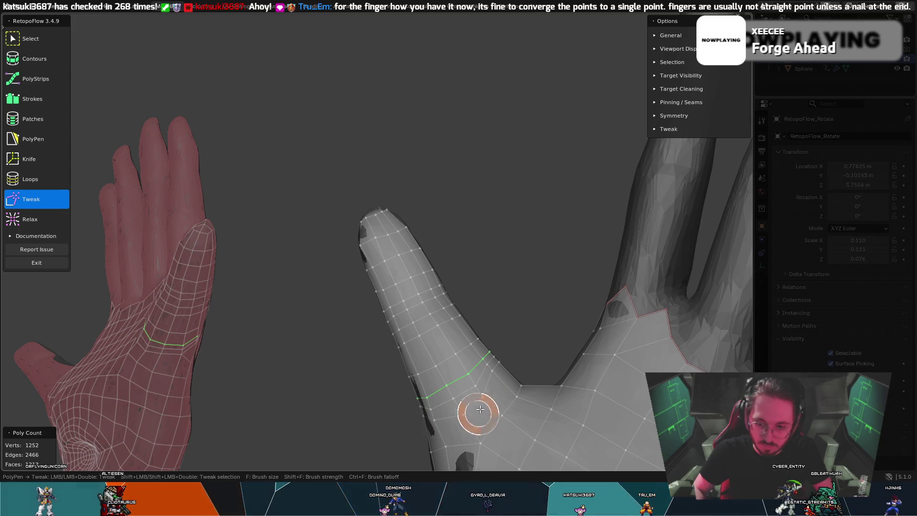
pyautogui.press('5')
pyautogui.moveTo(502, 359); pyautogui.dragTo(445, 331, button='middle')
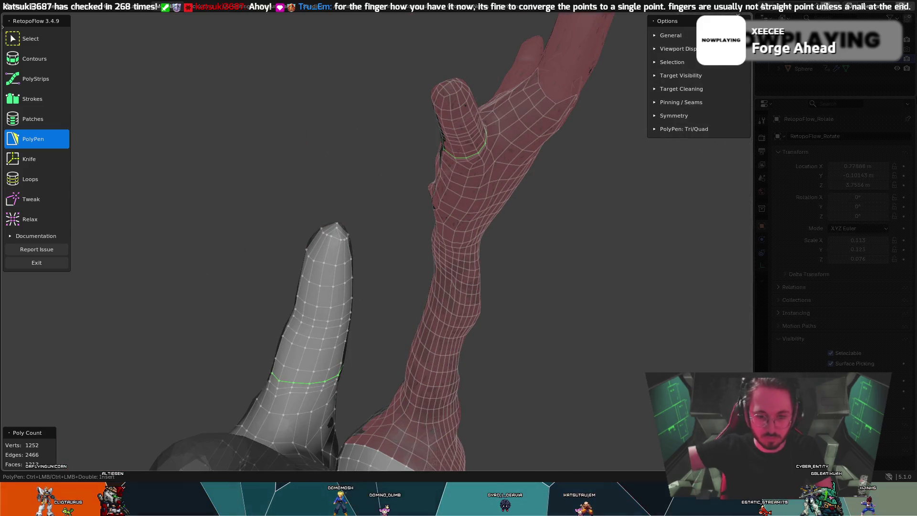
pyautogui.moveTo(299, 323); pyautogui.dragTo(268, 356, button='middle')
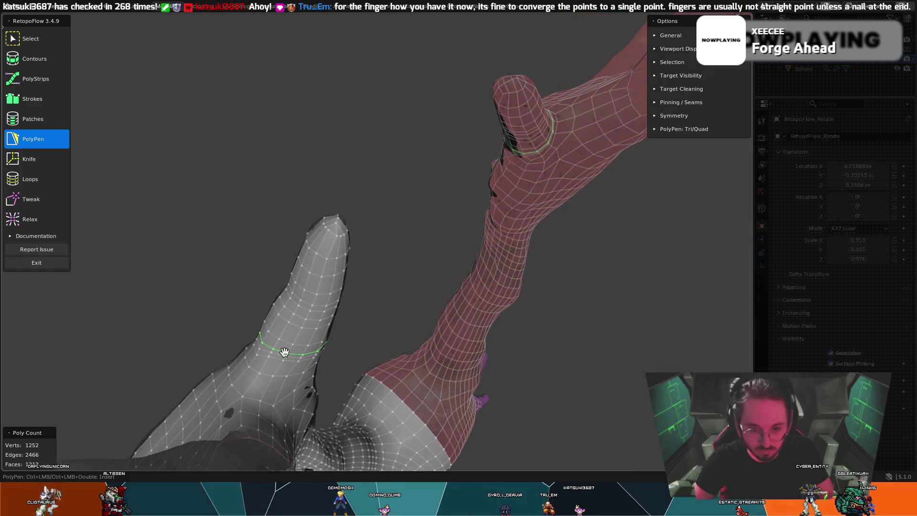
pyautogui.press('8')
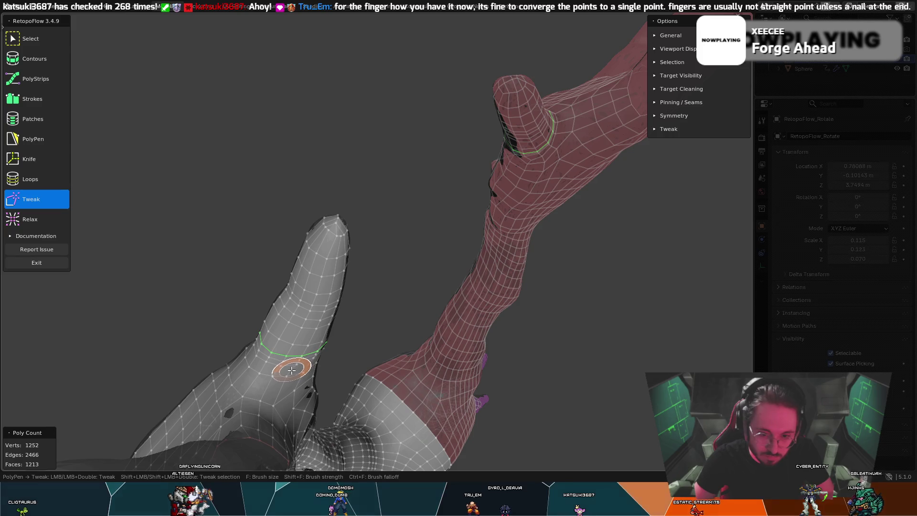
pyautogui.moveTo(333, 356)
pyautogui.mouseDown(button='middle')
pyautogui.moveTo(275, 334)
pyautogui.moveTo(310, 337)
pyautogui.moveTo(268, 303)
pyautogui.mouseUp(button='middle')
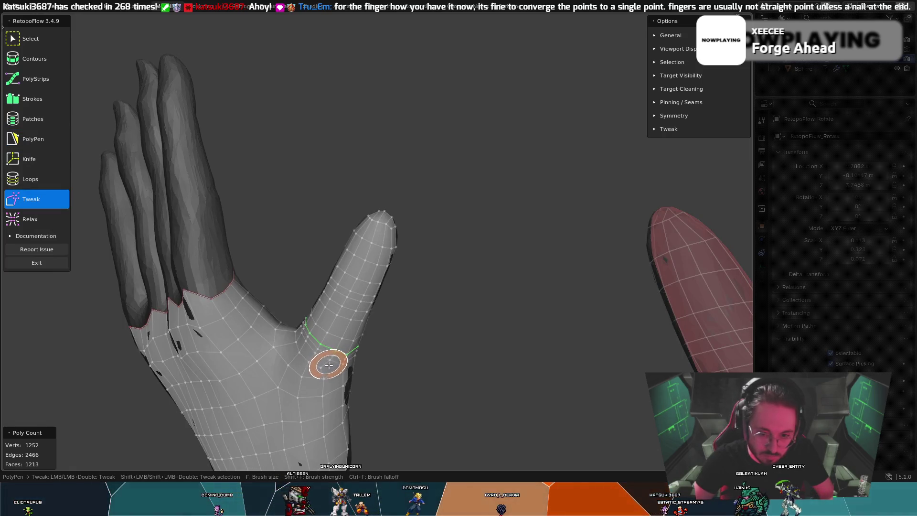
pyautogui.press('5')
pyautogui.moveTo(344, 367)
pyautogui.mouseDown(button='middle')
pyautogui.moveTo(343, 344)
pyautogui.moveTo(302, 330)
pyautogui.moveTo(401, 368)
pyautogui.moveTo(356, 345)
pyautogui.moveTo(471, 383)
pyautogui.moveTo(487, 374)
pyautogui.moveTo(434, 392)
pyautogui.mouseUp(button='middle')
pyautogui.press('8')
pyautogui.press('5')
pyautogui.press('8')
pyautogui.press('5')
pyautogui.press('8')
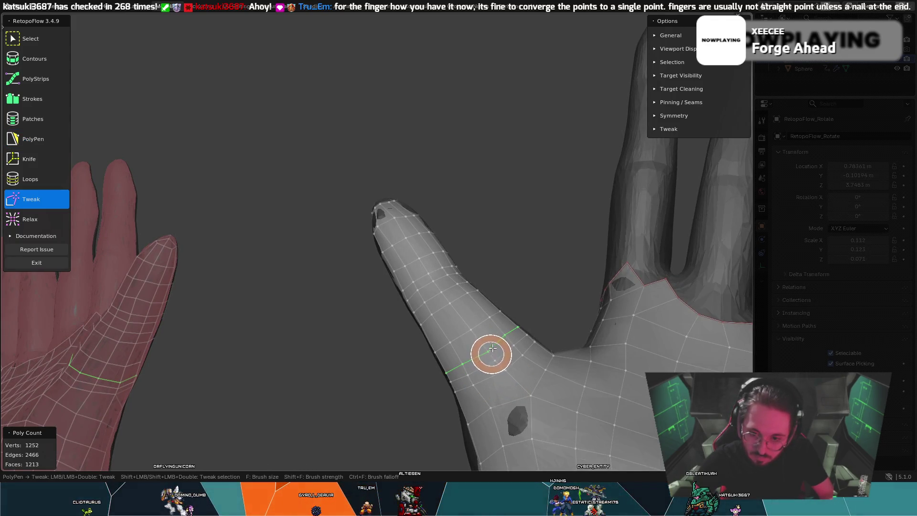
pyautogui.press('5')
pyautogui.moveTo(507, 340); pyautogui.dragTo(435, 348, button='middle')
pyautogui.press('8')
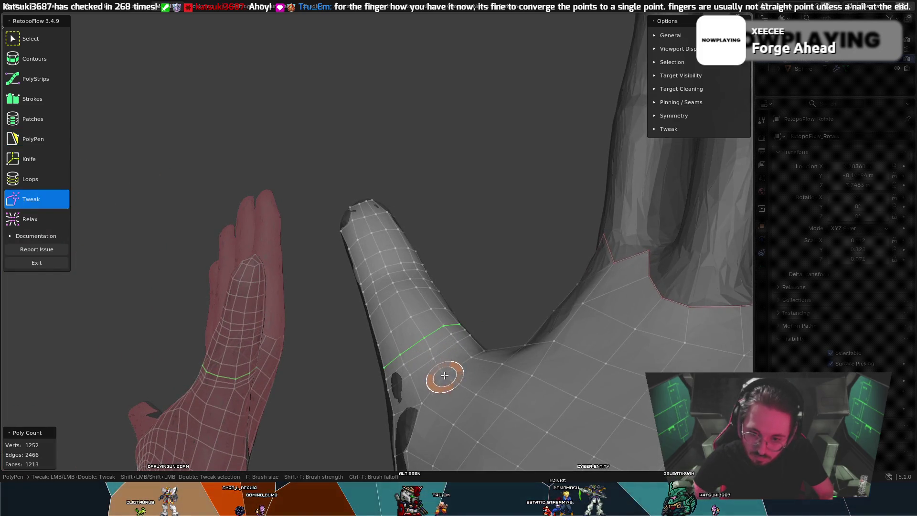
pyautogui.moveTo(475, 351)
pyautogui.mouseDown(button='middle')
pyautogui.moveTo(463, 374)
pyautogui.moveTo(433, 367)
pyautogui.mouseUp(button='middle')
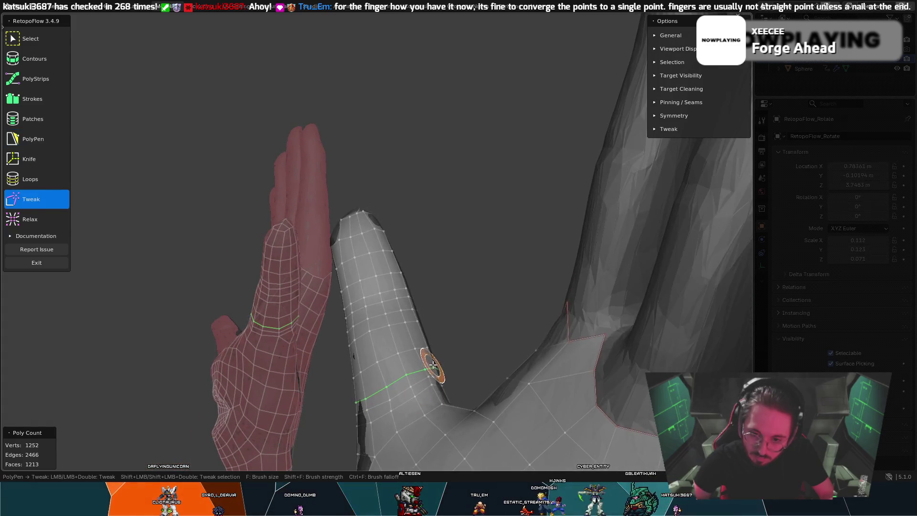
pyautogui.press('5')
pyautogui.press('8')
pyautogui.press('5')
pyautogui.moveTo(434, 371); pyautogui.dragTo(372, 391, button='middle')
pyautogui.press('8')
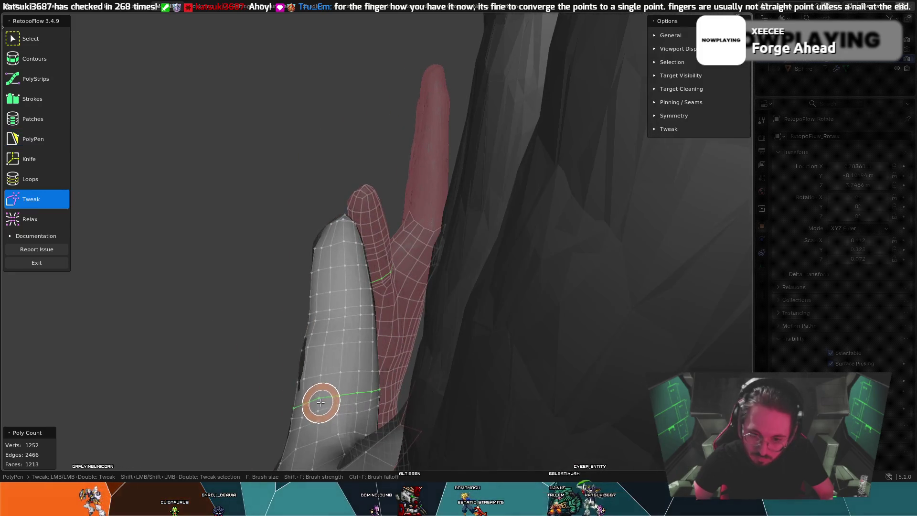
pyautogui.press('5')
pyautogui.press('8')
pyautogui.press('5')
pyautogui.press('8')
pyautogui.press('5')
pyautogui.moveTo(361, 418)
pyautogui.mouseDown(button='middle')
pyautogui.moveTo(323, 411)
pyautogui.moveTo(295, 380)
pyautogui.moveTo(311, 354)
pyautogui.mouseUp(button='middle')
pyautogui.press('8')
pyautogui.press('5')
# Step: Insert an edge loop across the finger and tweak its tip vertices
pyautogui.press('7')
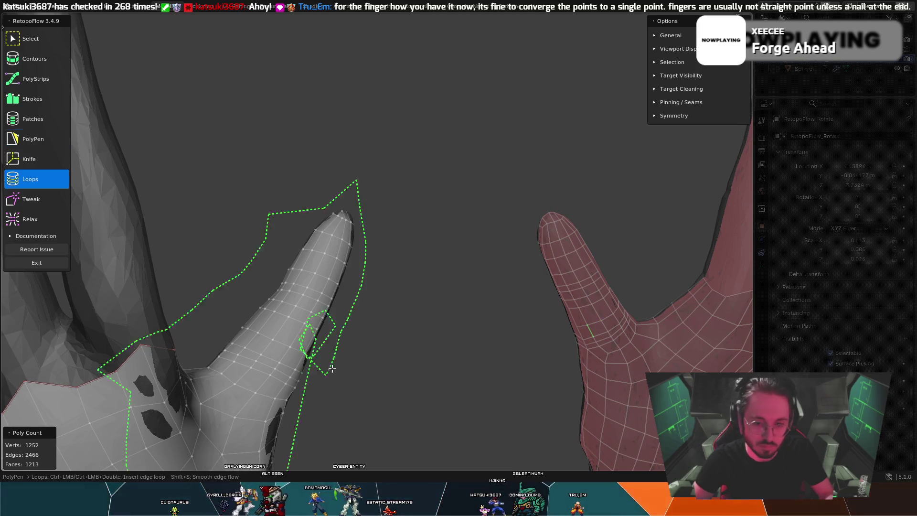
pyautogui.keyDown('ctrl'); pyautogui.click(305, 356); pyautogui.keyUp('ctrl')
pyautogui.press('5')
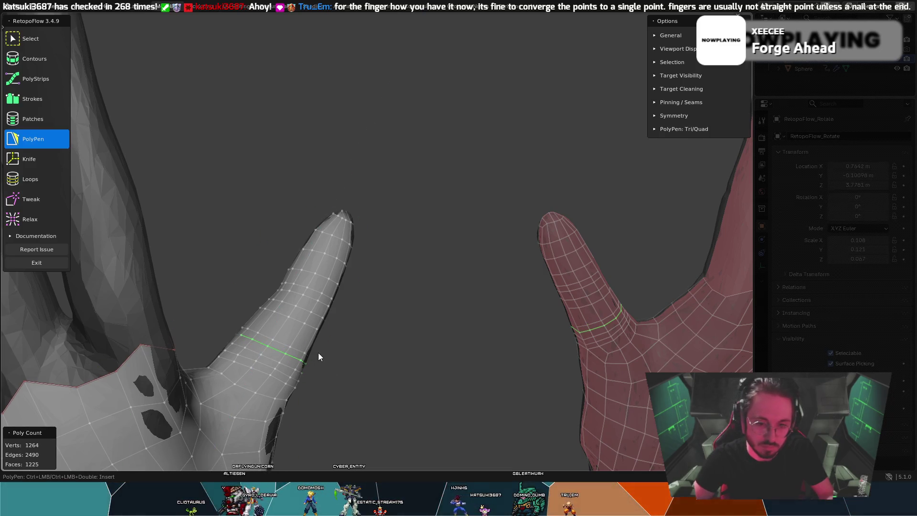
pyautogui.moveTo(320, 368)
pyautogui.mouseDown(button='middle')
pyautogui.moveTo(375, 354)
pyautogui.moveTo(504, 357)
pyautogui.mouseUp(button='middle')
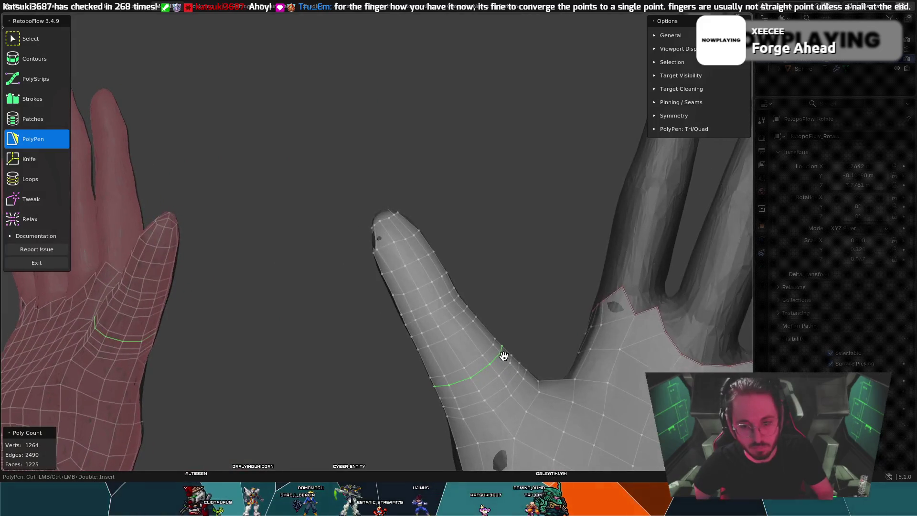
pyautogui.press('8')
pyautogui.press('5')
pyautogui.press('8')
pyautogui.moveTo(379, 250)
pyautogui.mouseDown(button='middle')
pyautogui.moveTo(407, 243)
pyautogui.moveTo(397, 246)
pyautogui.mouseUp(button='middle')
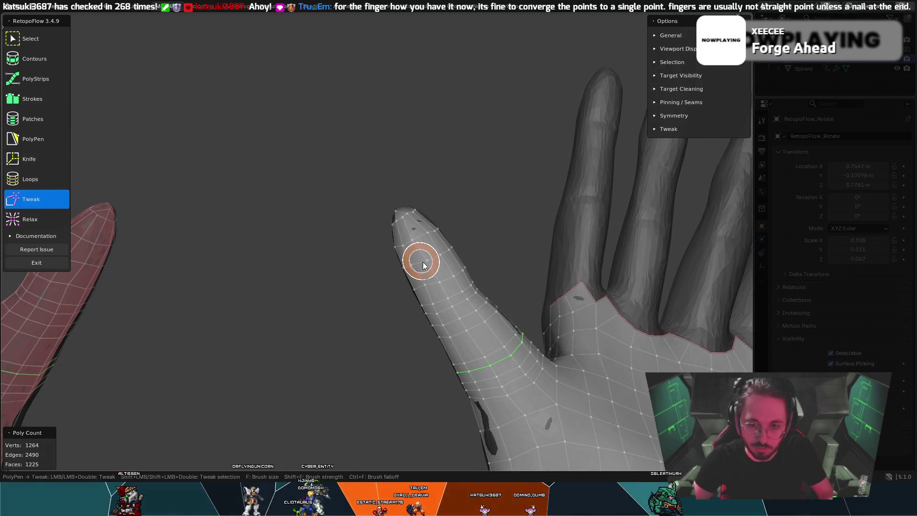
# Step: Insert a second edge loop across the finger near the tip, reaching 1276 vertices
pyautogui.press('5')
pyautogui.moveTo(459, 264)
pyautogui.mouseDown(button='middle')
pyautogui.moveTo(418, 250)
pyautogui.moveTo(394, 291)
pyautogui.moveTo(409, 300)
pyautogui.moveTo(445, 265)
pyautogui.moveTo(445, 275)
pyautogui.mouseUp(button='middle')
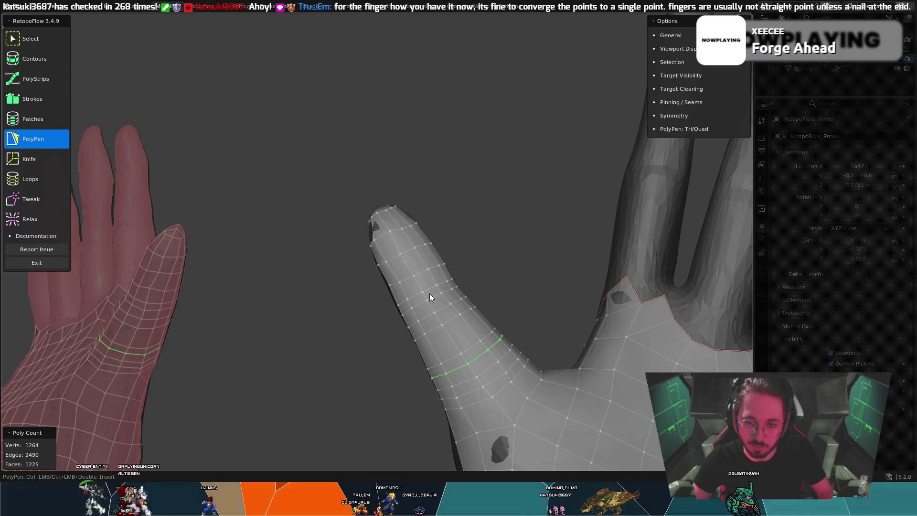
pyautogui.press('7')
pyautogui.keyDown('ctrl'); pyautogui.click(425, 280); pyautogui.keyUp('ctrl')
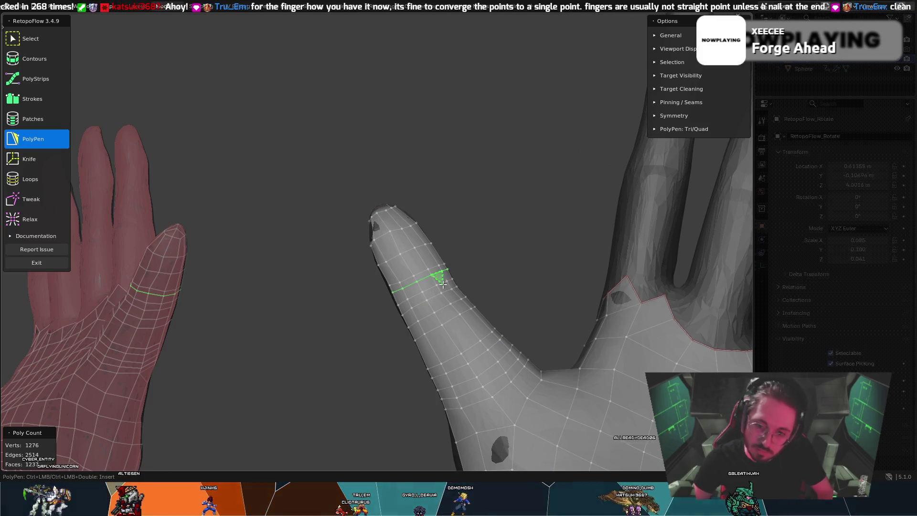
pyautogui.press('7')
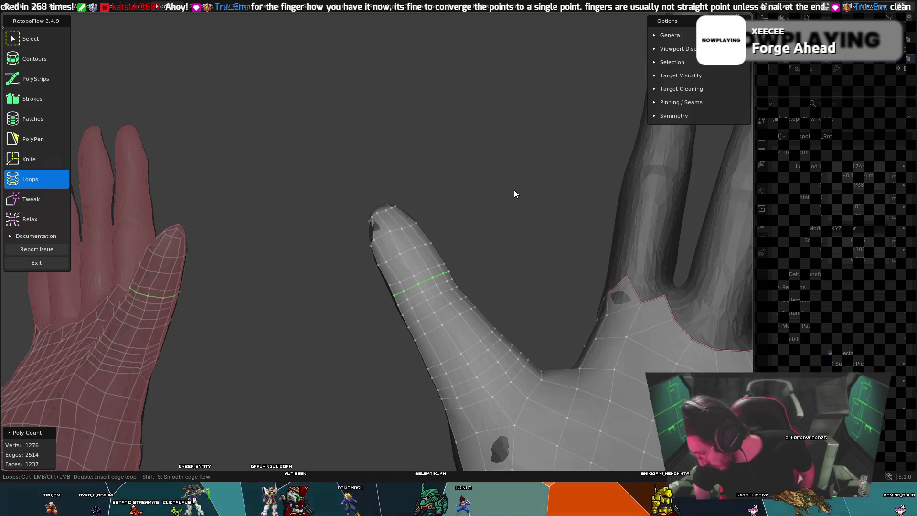
pyautogui.moveTo(514, 194)
pyautogui.mouseDown(button='middle')
pyautogui.moveTo(568, 125)
pyautogui.moveTo(654, 143)
pyautogui.moveTo(473, 242)
pyautogui.moveTo(569, 285)
pyautogui.moveTo(479, 227)
pyautogui.moveTo(485, 232)
pyautogui.moveTo(466, 237)
pyautogui.moveTo(447, 205)
pyautogui.moveTo(420, 198)
pyautogui.moveTo(440, 211)
pyautogui.moveTo(402, 227)
pyautogui.moveTo(330, 215)
pyautogui.moveTo(563, 289)
pyautogui.moveTo(603, 337)
pyautogui.moveTo(573, 318)
pyautogui.moveTo(250, 205)
pyautogui.moveTo(269, 342)
pyautogui.mouseUp(button='middle')
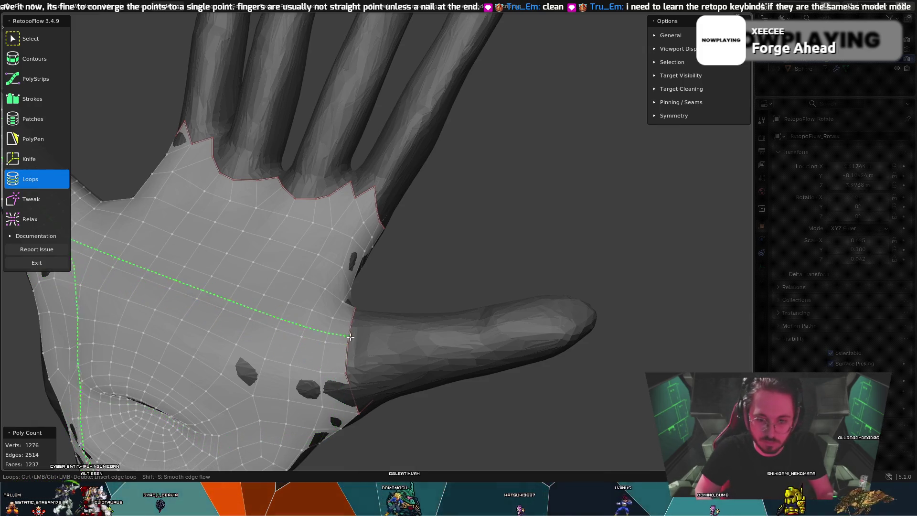
pyautogui.moveTo(329, 387)
pyautogui.mouseDown(button='middle')
pyautogui.moveTo(364, 339)
pyautogui.moveTo(365, 318)
pyautogui.moveTo(261, 318)
pyautogui.mouseUp(button='middle')
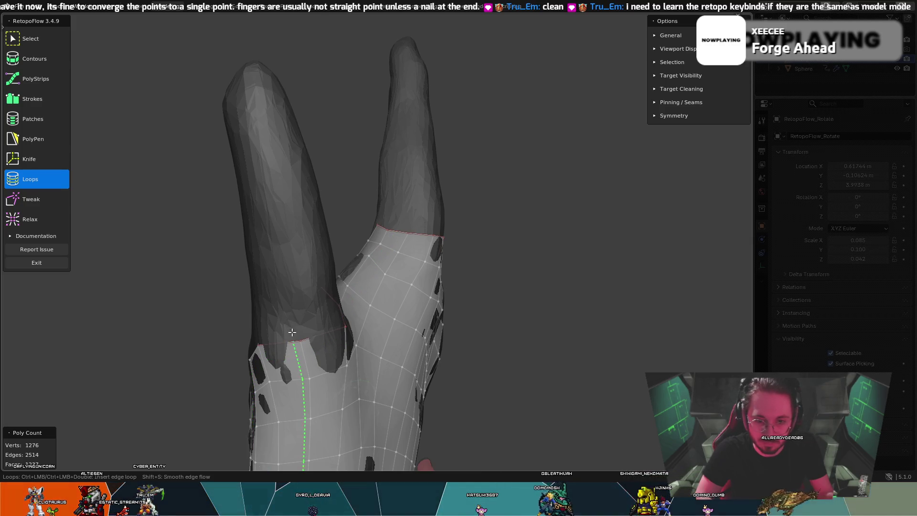
pyautogui.moveTo(294, 341)
pyautogui.mouseDown(button='middle')
pyautogui.moveTo(268, 334)
pyautogui.moveTo(251, 379)
pyautogui.moveTo(406, 373)
pyautogui.moveTo(408, 389)
pyautogui.moveTo(394, 360)
pyautogui.moveTo(341, 308)
pyautogui.moveTo(355, 348)
pyautogui.moveTo(377, 366)
pyautogui.moveTo(372, 349)
pyautogui.mouseUp(button='middle')
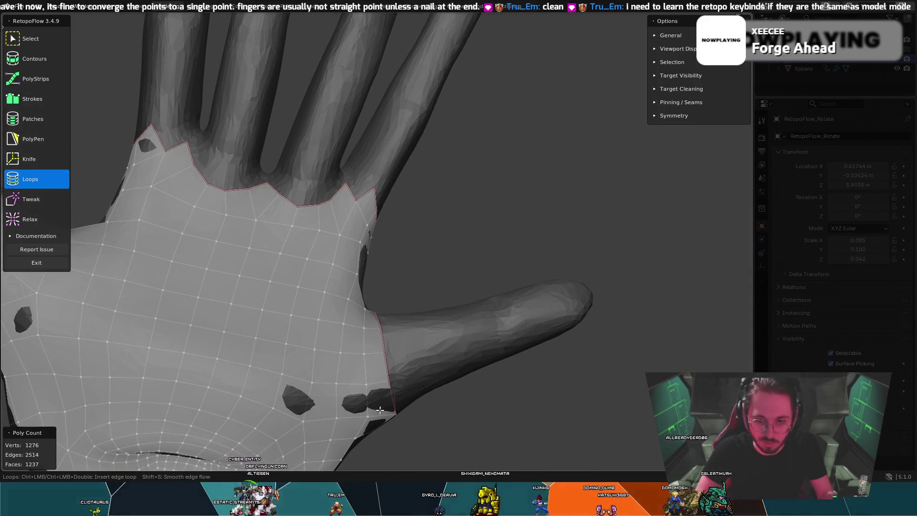
pyautogui.moveTo(382, 322); pyautogui.dragTo(276, 338, button='middle')
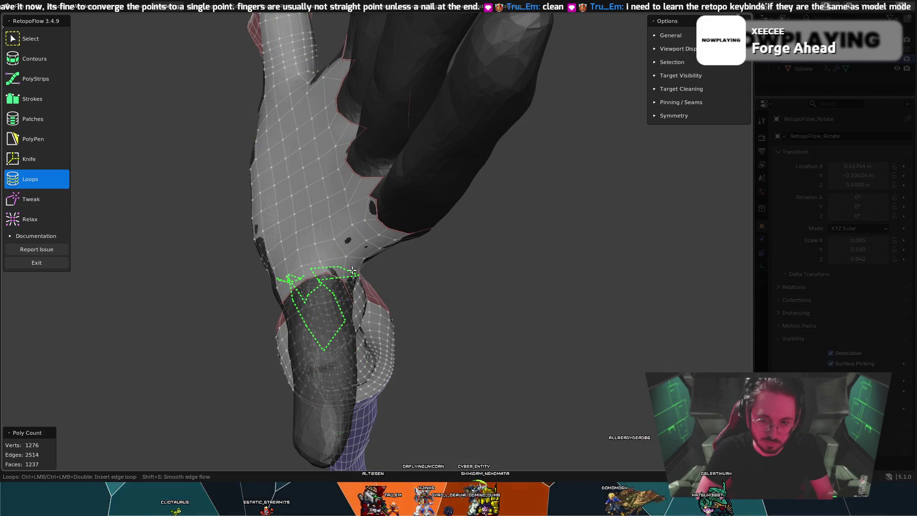
pyautogui.moveTo(353, 270)
pyautogui.mouseDown(button='middle')
pyautogui.moveTo(267, 209)
pyautogui.moveTo(271, 224)
pyautogui.mouseUp(button='middle')
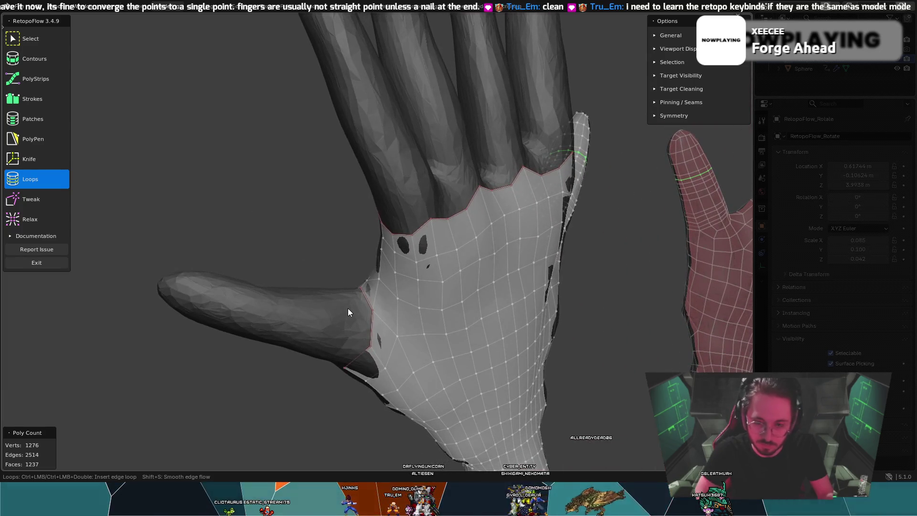
pyautogui.moveTo(348, 303); pyautogui.dragTo(526, 233, button='middle')
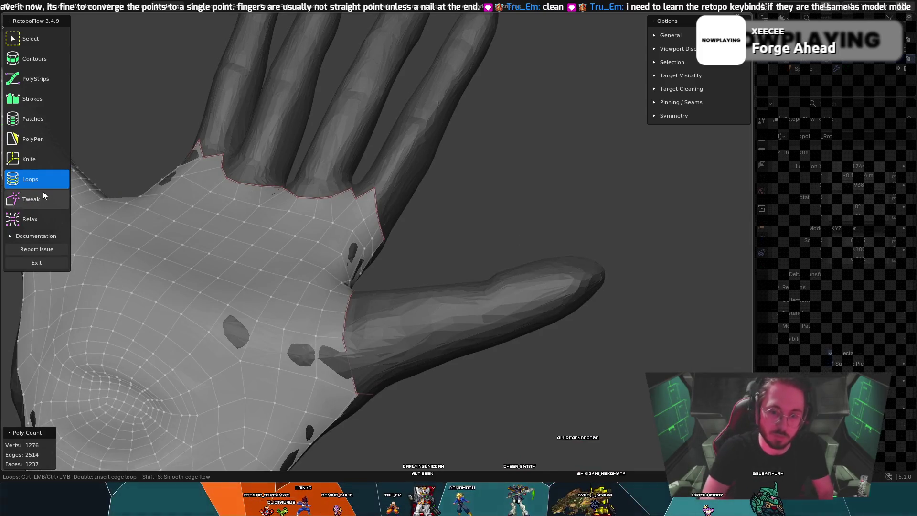
pyautogui.click(39, 138)
pyautogui.moveTo(272, 273)
pyautogui.mouseDown(button='middle')
pyautogui.moveTo(299, 291)
pyautogui.moveTo(289, 302)
pyautogui.mouseUp(button='middle')
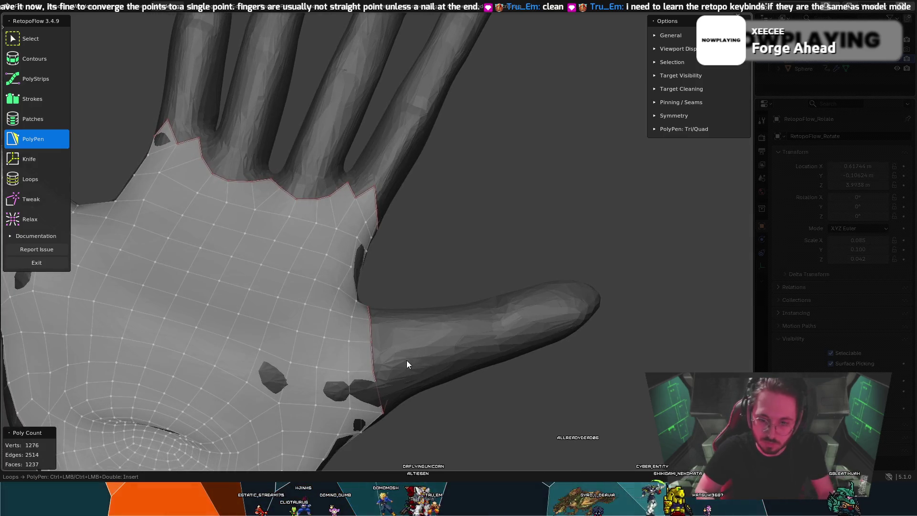
# Step: Place the first PolyPen vertices and quad faces wrapping around the thumb
pyautogui.keyDown('ctrl'); pyautogui.click(403, 341); pyautogui.keyUp('ctrl')
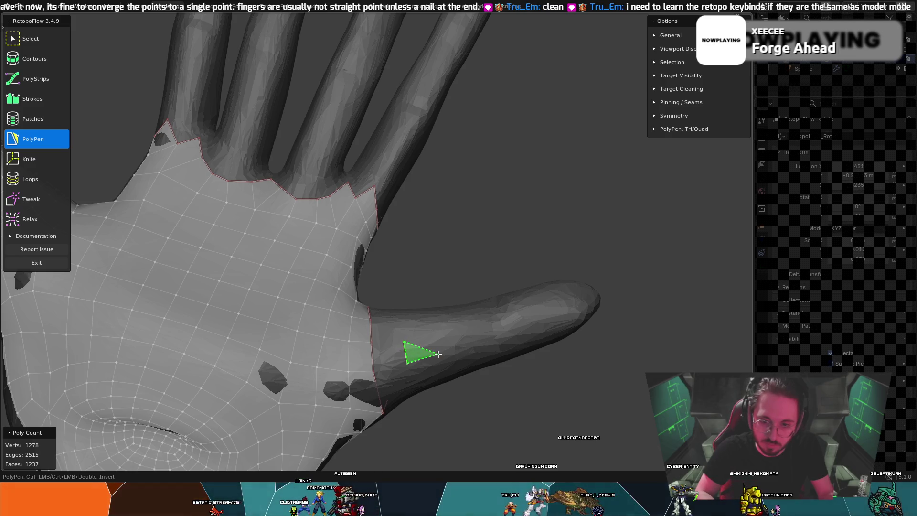
pyautogui.keyDown('ctrl'); pyautogui.click(427, 318); pyautogui.keyUp('ctrl')
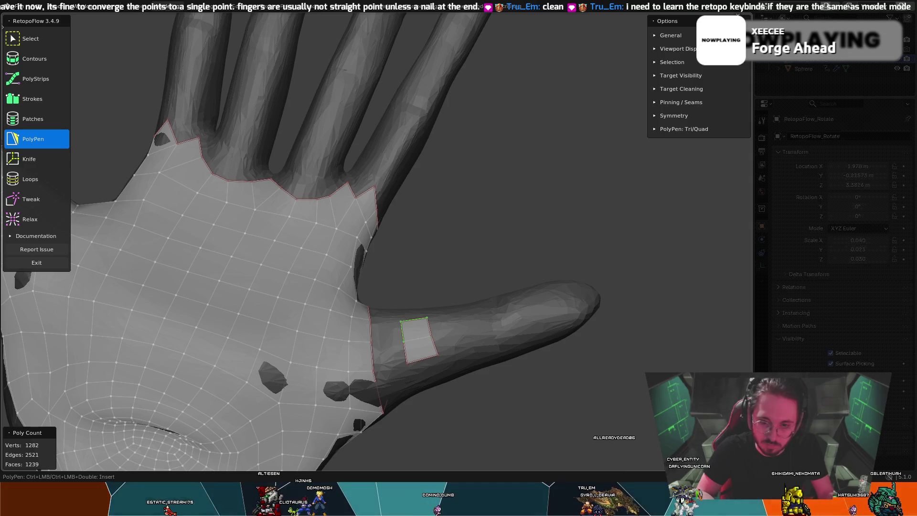
pyautogui.keyDown('ctrl'); pyautogui.click(417, 309); pyautogui.keyUp('ctrl')
pyautogui.moveTo(417, 309); pyautogui.dragTo(333, 317, button='middle')
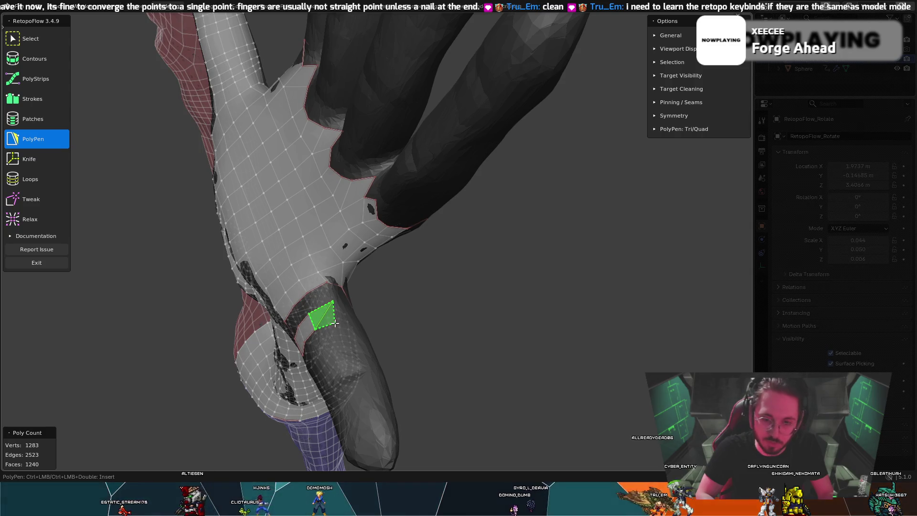
pyautogui.keyDown('ctrl'); pyautogui.click(316, 283); pyautogui.keyUp('ctrl')
pyautogui.moveTo(316, 283); pyautogui.dragTo(332, 291, button='middle')
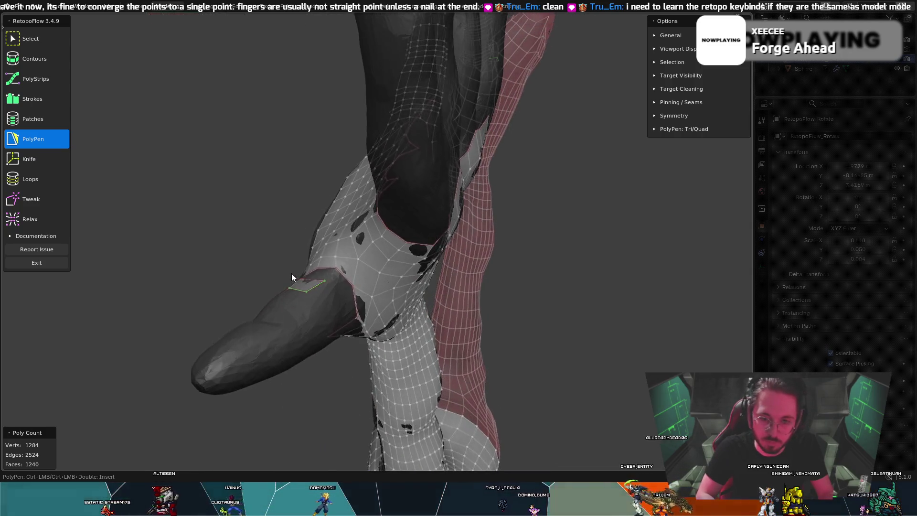
pyautogui.keyDown('ctrl'); pyautogui.click(336, 293); pyautogui.keyUp('ctrl')
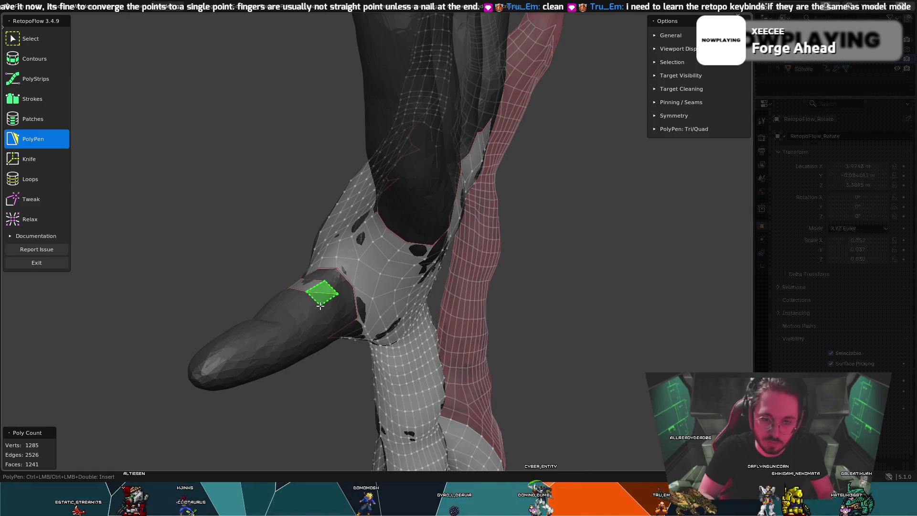
pyautogui.moveTo(337, 293)
pyautogui.mouseDown(button='middle')
pyautogui.moveTo(331, 301)
pyautogui.moveTo(309, 276)
pyautogui.moveTo(323, 314)
pyautogui.mouseUp(button='middle')
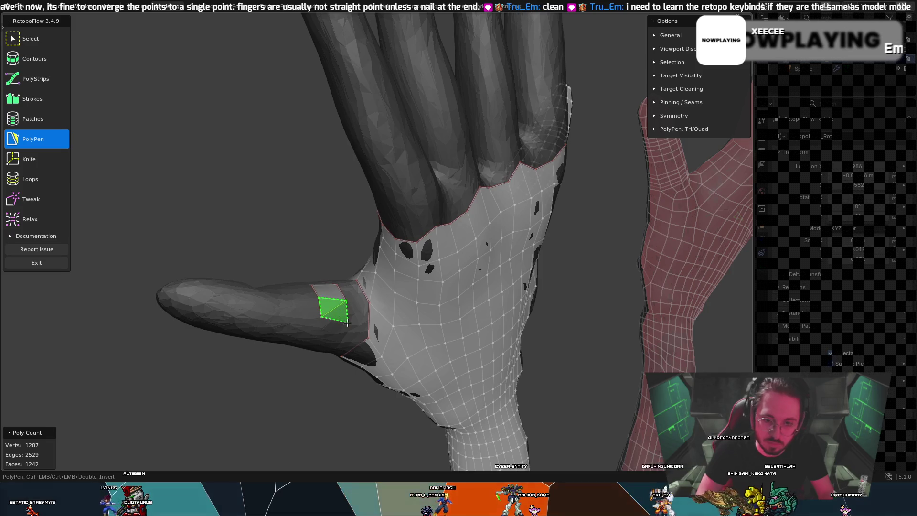
pyautogui.moveTo(344, 317)
pyautogui.mouseDown(button='middle')
pyautogui.moveTo(380, 324)
pyautogui.moveTo(394, 299)
pyautogui.moveTo(332, 332)
pyautogui.mouseUp(button='middle')
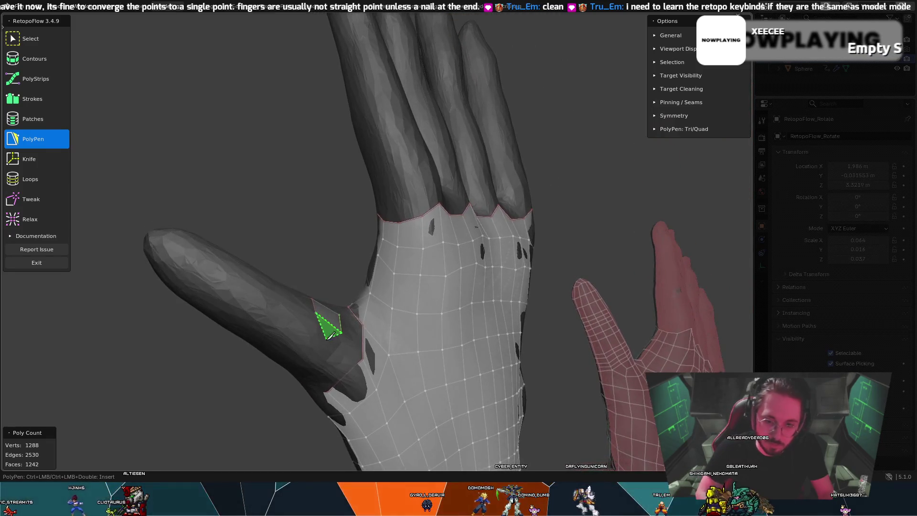
pyautogui.click(291, 337)
pyautogui.moveTo(292, 337); pyautogui.dragTo(360, 315, button='middle')
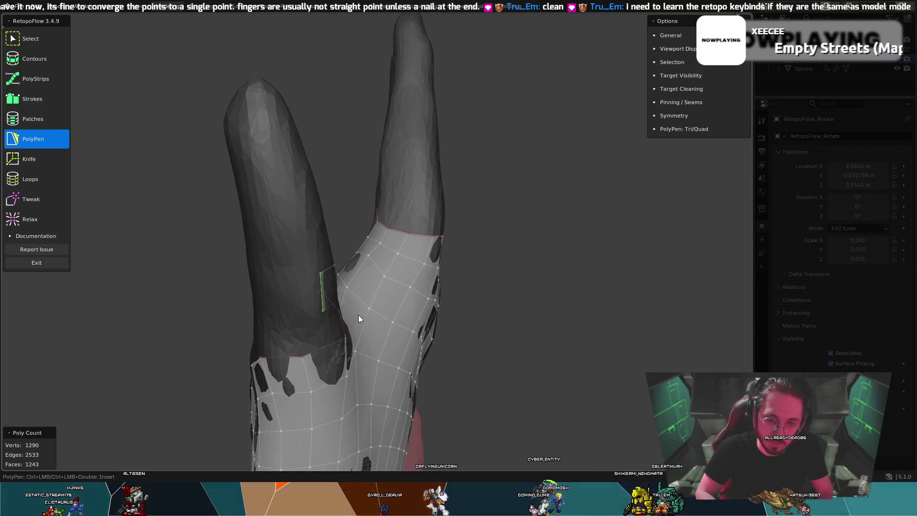
# Step: Add another thumb quad and join it to the palm mesh
pyautogui.press('8')
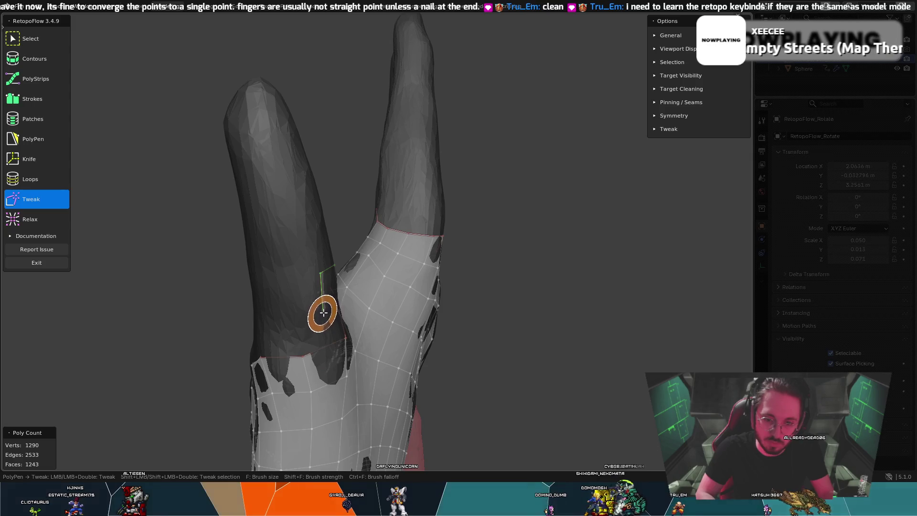
pyautogui.press('5')
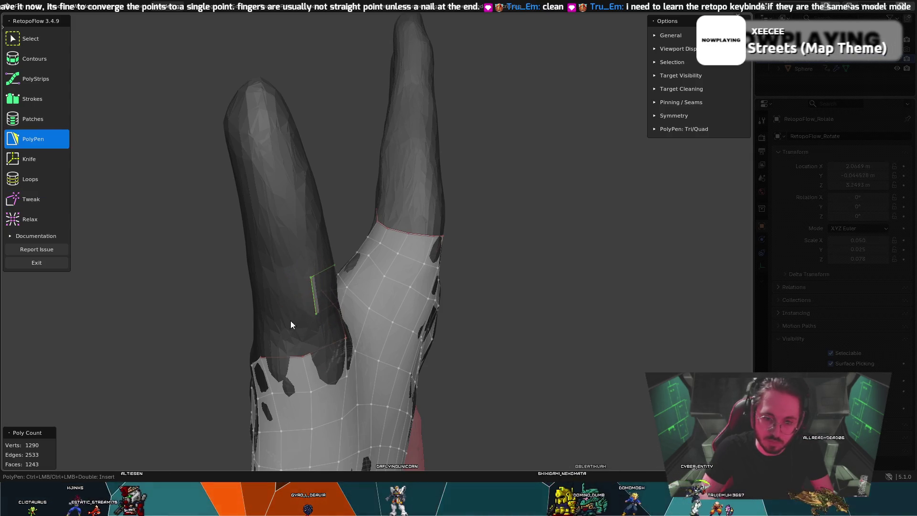
pyautogui.click(269, 312)
pyautogui.moveTo(269, 312)
pyautogui.mouseDown(button='middle')
pyautogui.moveTo(299, 289)
pyautogui.moveTo(347, 302)
pyautogui.mouseUp(button='middle')
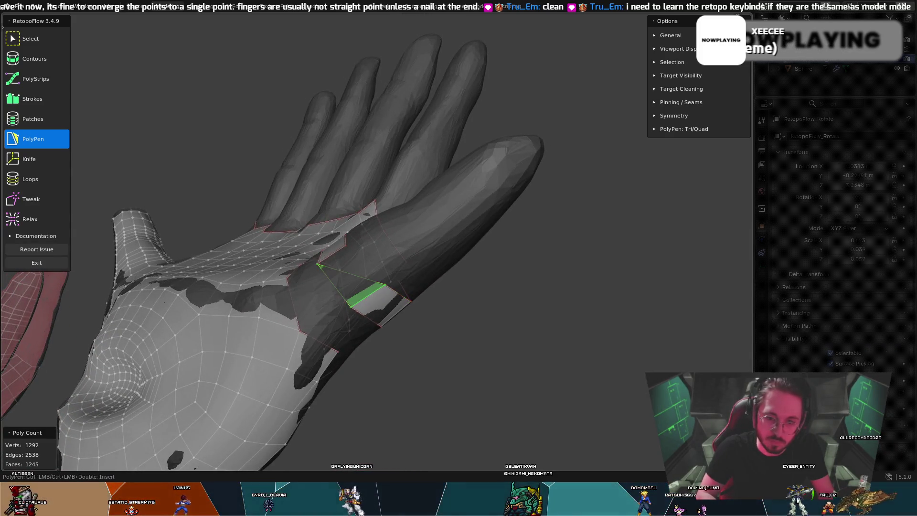
pyautogui.click(346, 246)
pyautogui.moveTo(346, 247)
pyautogui.mouseDown(button='middle')
pyautogui.moveTo(445, 315)
pyautogui.moveTo(406, 341)
pyautogui.moveTo(366, 314)
pyautogui.moveTo(304, 306)
pyautogui.mouseUp(button='middle')
# Step: Reshape the new thumb quads and thumb-base vertices with the Tweak brush
pyautogui.press('8')
pyautogui.moveTo(310, 299)
pyautogui.mouseDown()
pyautogui.moveTo(296, 303)
pyautogui.moveTo(297, 329)
pyautogui.mouseUp()
pyautogui.press('5')
pyautogui.moveTo(287, 317)
pyautogui.mouseDown(button='middle')
pyautogui.moveTo(368, 352)
pyautogui.moveTo(393, 350)
pyautogui.moveTo(385, 381)
pyautogui.moveTo(395, 356)
pyautogui.moveTo(301, 352)
pyautogui.moveTo(261, 289)
pyautogui.moveTo(299, 306)
pyautogui.mouseUp(button='middle')
pyautogui.press('8')
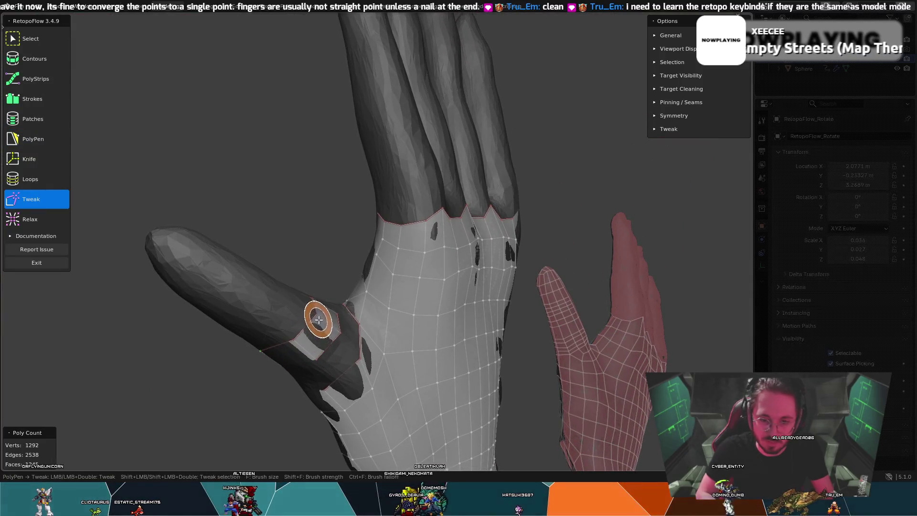
pyautogui.moveTo(313, 361); pyautogui.dragTo(337, 334)
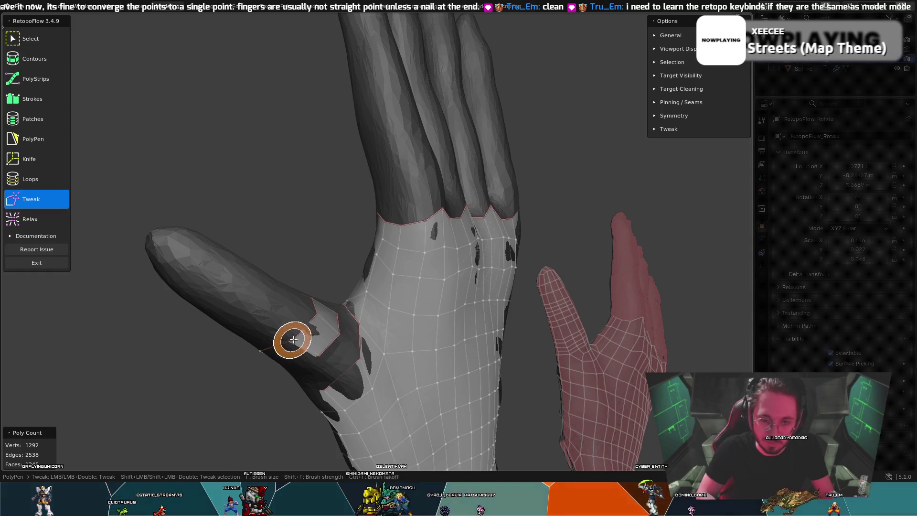
pyautogui.press('5')
pyautogui.moveTo(299, 328); pyautogui.dragTo(347, 286, button='middle')
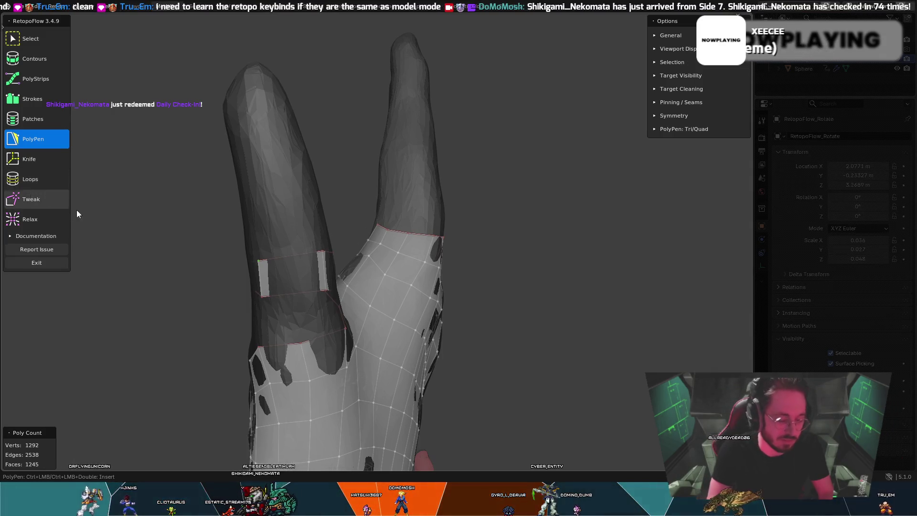
# Step: Cut an edge loop through the thumb quad and add a quad joining the thumb patches
pyautogui.press('7')
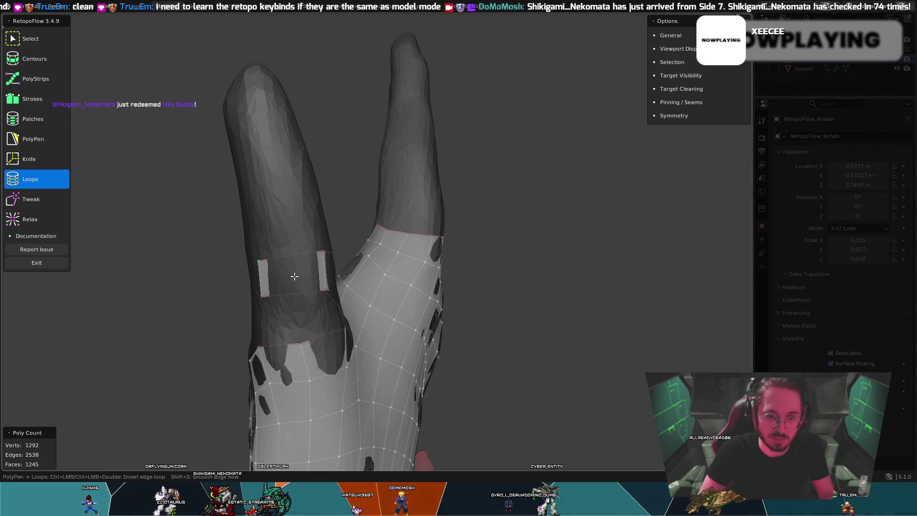
pyautogui.keyDown('ctrl'); pyautogui.click(293, 275); pyautogui.keyUp('ctrl')
pyautogui.press('5')
pyautogui.moveTo(287, 239)
pyautogui.mouseDown(button='middle')
pyautogui.moveTo(352, 251)
pyautogui.moveTo(400, 294)
pyautogui.moveTo(397, 277)
pyautogui.moveTo(339, 258)
pyautogui.moveTo(254, 257)
pyautogui.moveTo(221, 299)
pyautogui.moveTo(357, 230)
pyautogui.moveTo(421, 287)
pyautogui.moveTo(437, 335)
pyautogui.moveTo(448, 297)
pyautogui.moveTo(424, 300)
pyautogui.mouseUp(button='middle')
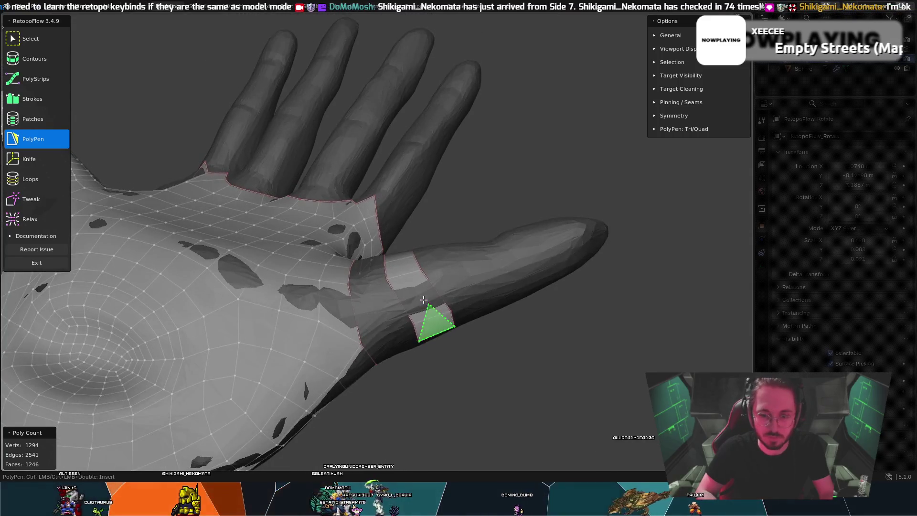
pyautogui.keyDown('ctrl'); pyautogui.click(444, 290); pyautogui.keyUp('ctrl')
pyautogui.press('7')
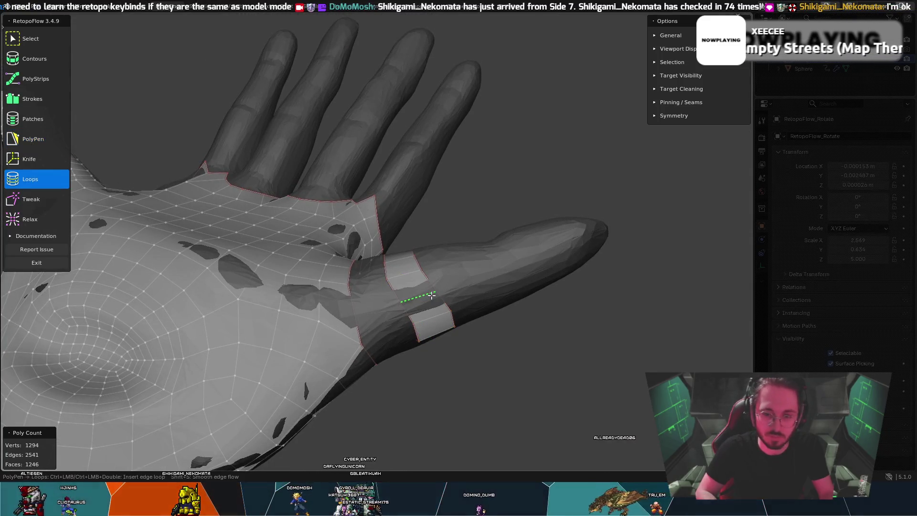
pyautogui.press('5')
# Step: Add a face bridging the thumb ring to the palm mesh, reaching 1250 faces
pyautogui.moveTo(431, 307)
pyautogui.mouseDown(button='middle')
pyautogui.moveTo(455, 281)
pyautogui.moveTo(454, 389)
pyautogui.moveTo(368, 384)
pyautogui.moveTo(300, 352)
pyautogui.moveTo(278, 331)
pyautogui.mouseUp(button='middle')
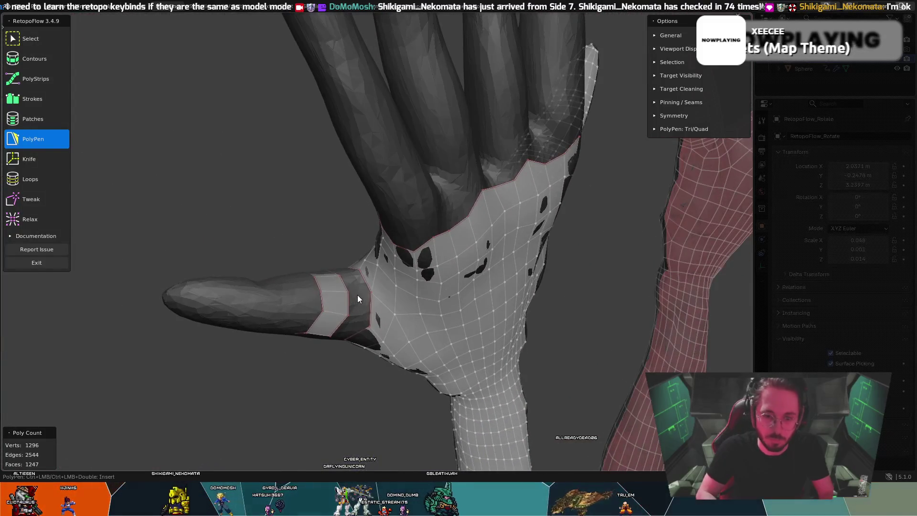
pyautogui.moveTo(354, 286); pyautogui.dragTo(396, 300, button='middle')
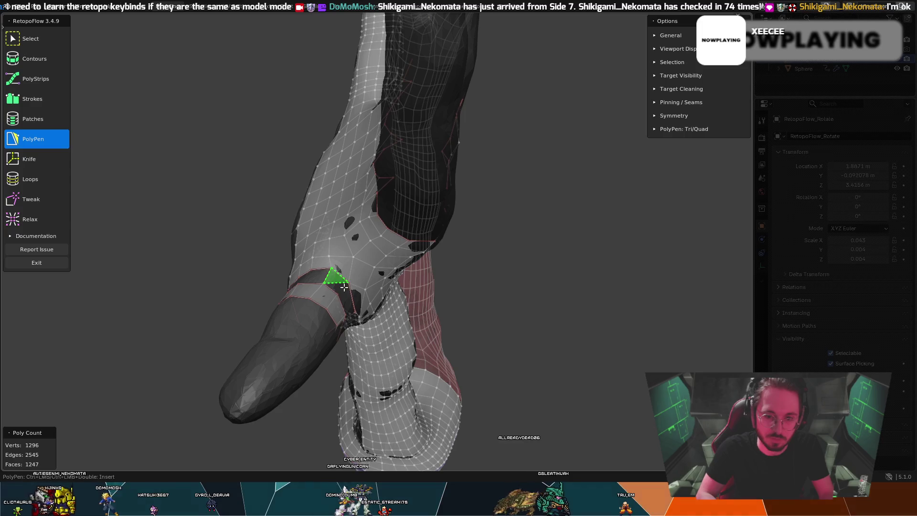
pyautogui.moveTo(344, 287)
pyautogui.mouseDown(button='middle')
pyautogui.moveTo(323, 264)
pyautogui.moveTo(338, 325)
pyautogui.moveTo(312, 363)
pyautogui.mouseUp(button='middle')
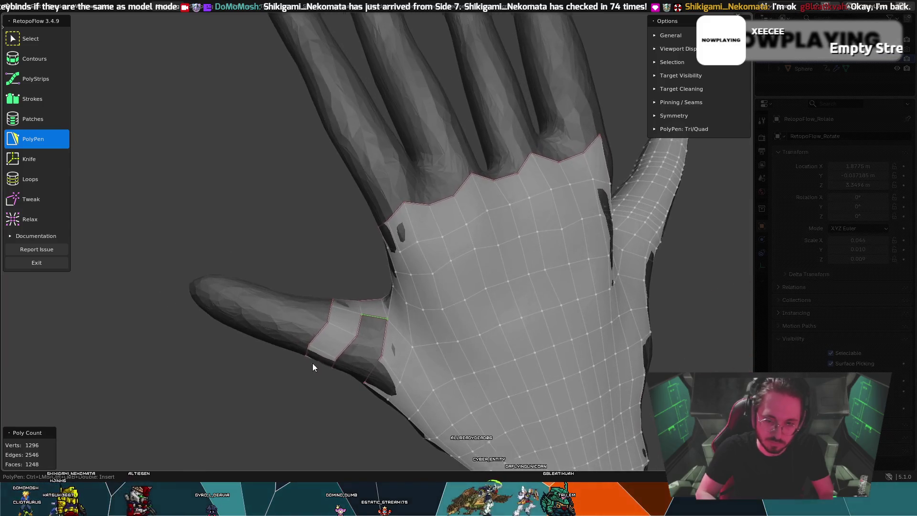
pyautogui.click(381, 357)
pyautogui.moveTo(377, 342)
pyautogui.mouseDown(button='middle')
pyautogui.moveTo(409, 311)
pyautogui.moveTo(320, 345)
pyautogui.mouseUp(button='middle')
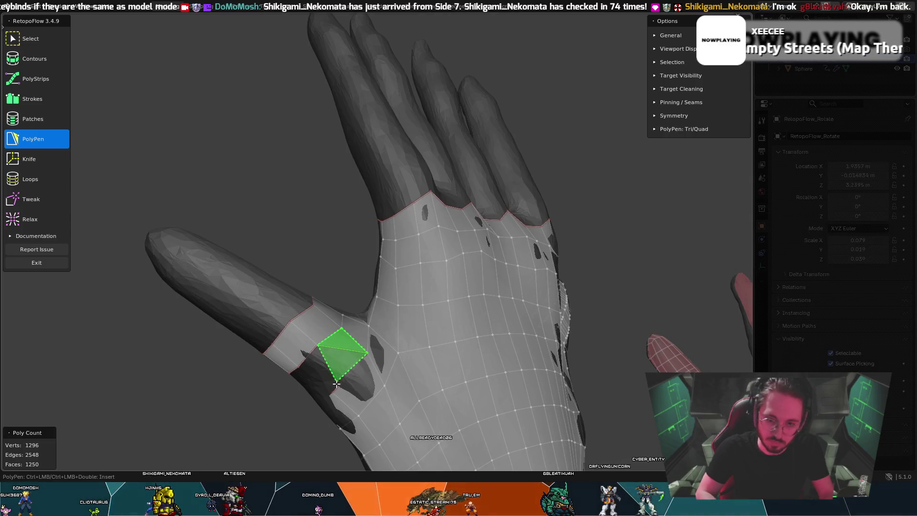
pyautogui.moveTo(338, 349)
pyautogui.mouseDown(button='middle')
pyautogui.moveTo(363, 322)
pyautogui.moveTo(431, 356)
pyautogui.moveTo(438, 378)
pyautogui.moveTo(386, 406)
pyautogui.mouseUp(button='middle')
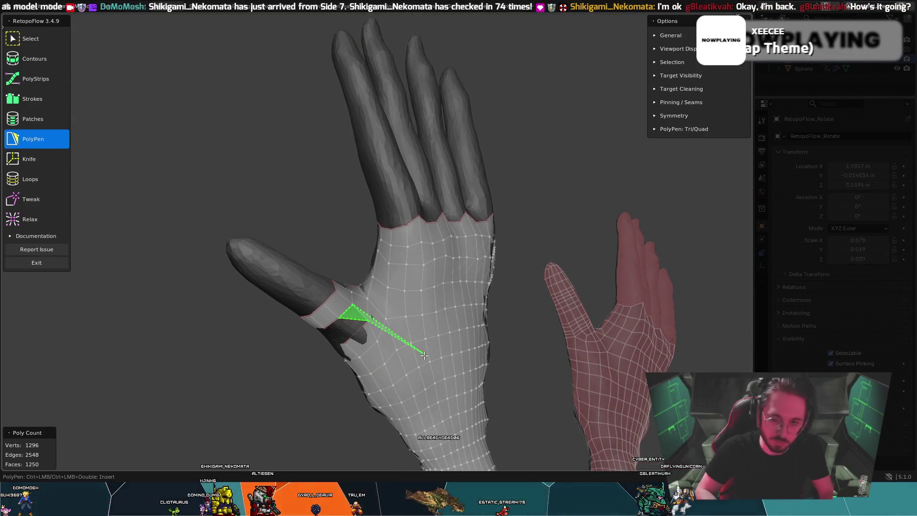
# Step: Insert an edge loop running from the thumb base down the wrist
pyautogui.press('7')
pyautogui.keyDown('ctrl'); pyautogui.click(363, 344); pyautogui.keyUp('ctrl')
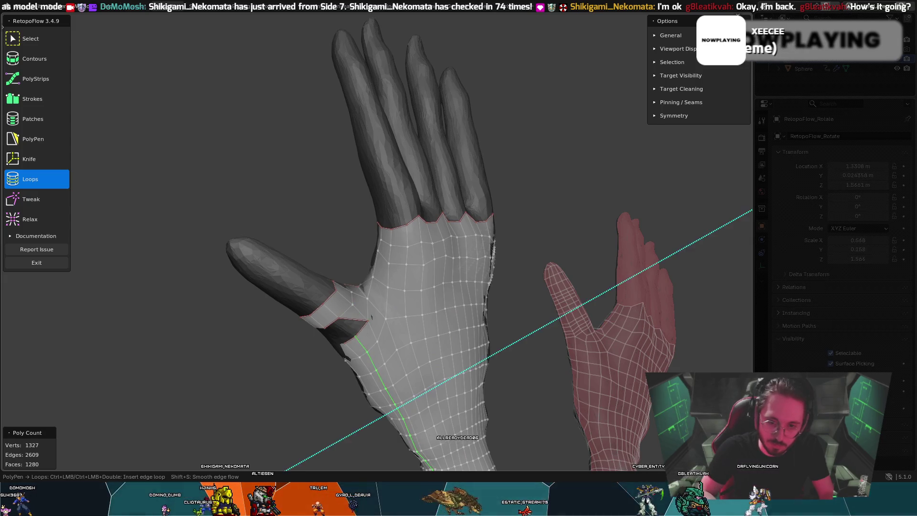
pyautogui.press('5')
pyautogui.press('7')
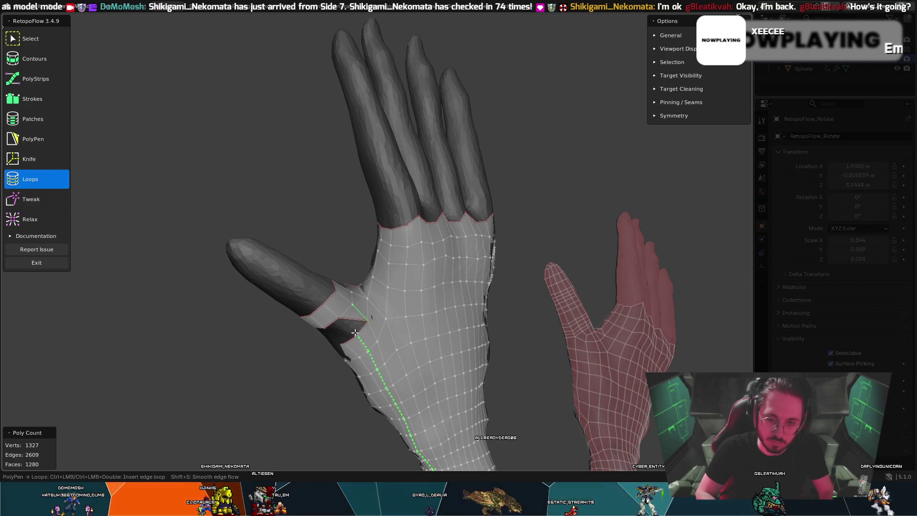
pyautogui.click(46, 138)
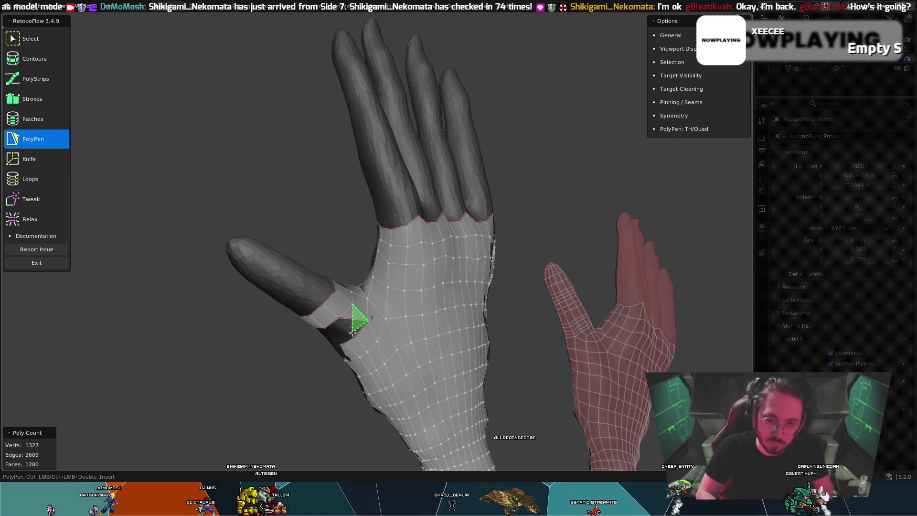
pyautogui.moveTo(348, 327); pyautogui.dragTo(360, 322, button='middle')
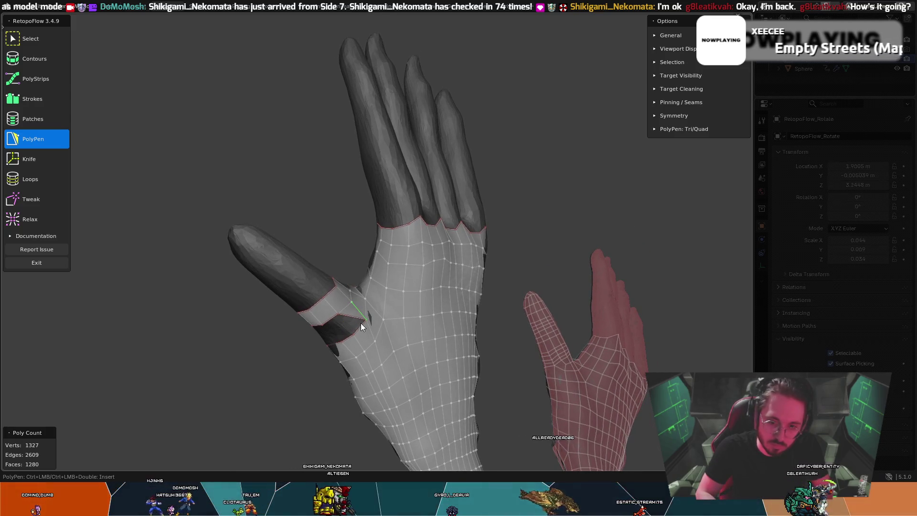
# Step: Check the delete options for a stray face, then fill the thumb-palm gap with two faces
pyautogui.press('x')
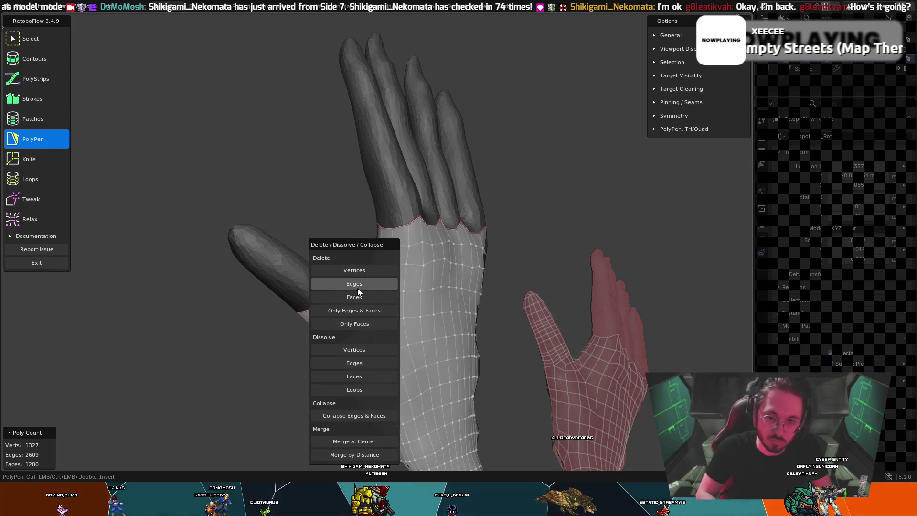
pyautogui.press('Escape')
pyautogui.press('x')
pyautogui.press('Escape')
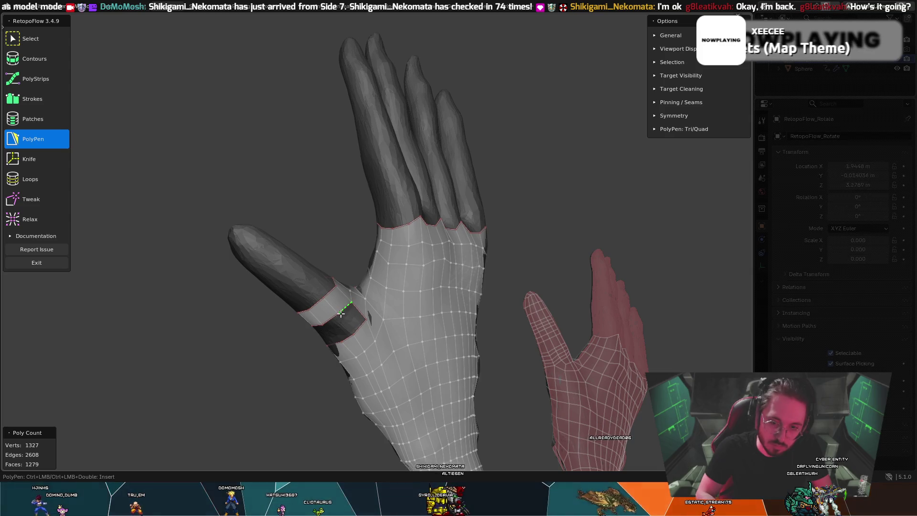
pyautogui.keyDown('ctrl'); pyautogui.click(359, 332); pyautogui.keyUp('ctrl')
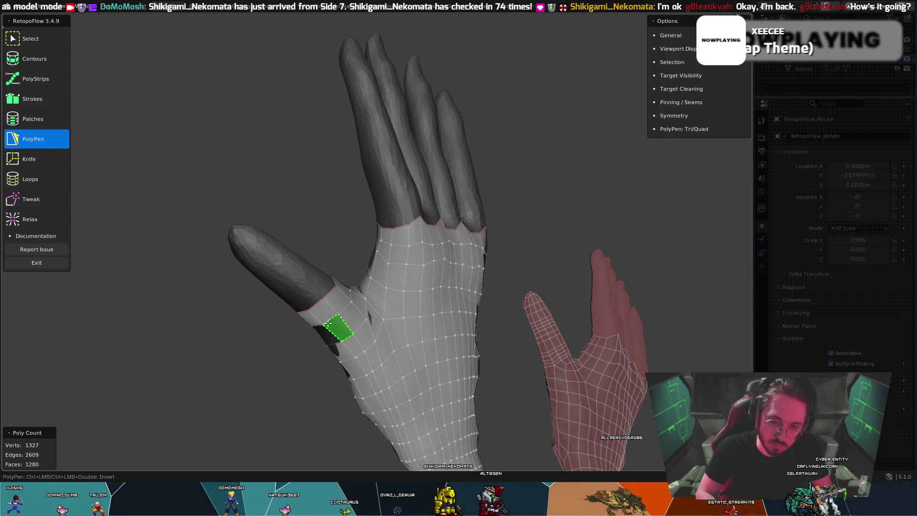
pyautogui.moveTo(338, 323)
pyautogui.mouseDown(button='middle')
pyautogui.moveTo(314, 307)
pyautogui.moveTo(398, 328)
pyautogui.mouseUp(button='middle')
pyautogui.keyDown('ctrl'); pyautogui.click(314, 307); pyautogui.keyUp('ctrl')
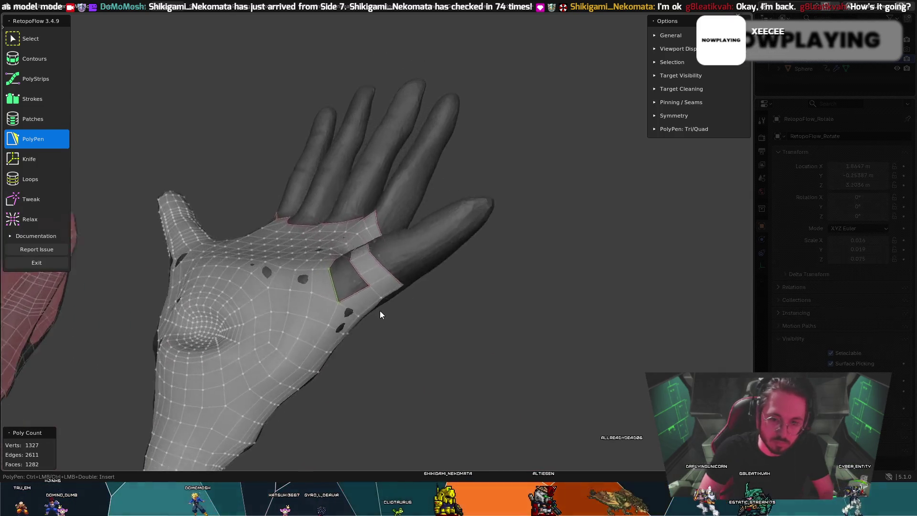
pyautogui.moveTo(370, 300); pyautogui.dragTo(399, 324, button='middle')
pyautogui.press('7')
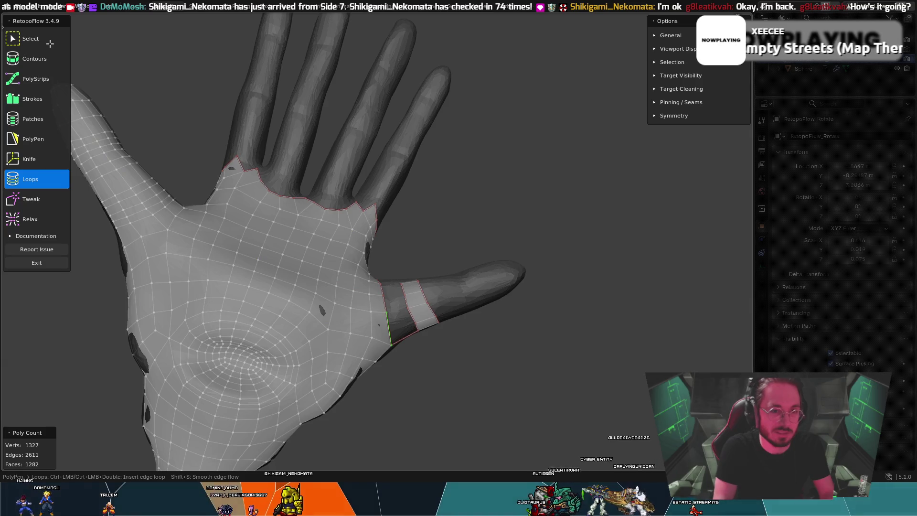
# Step: Tweak vertices around the thumb base while inspecting the palm from several angles
pyautogui.press('5')
pyautogui.moveTo(384, 275)
pyautogui.mouseDown(button='middle')
pyautogui.moveTo(361, 273)
pyautogui.moveTo(369, 284)
pyautogui.mouseUp(button='middle')
pyautogui.moveTo(376, 321); pyautogui.dragTo(386, 308, button='middle')
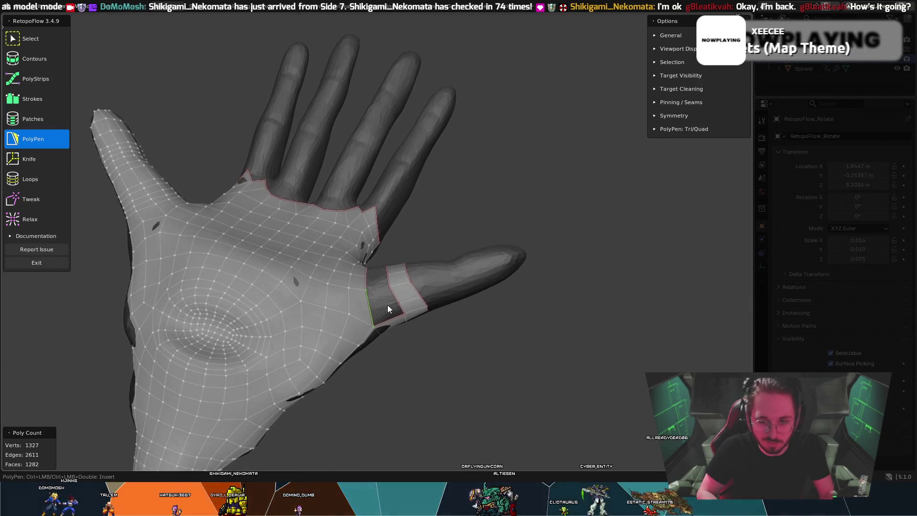
pyautogui.press('t')
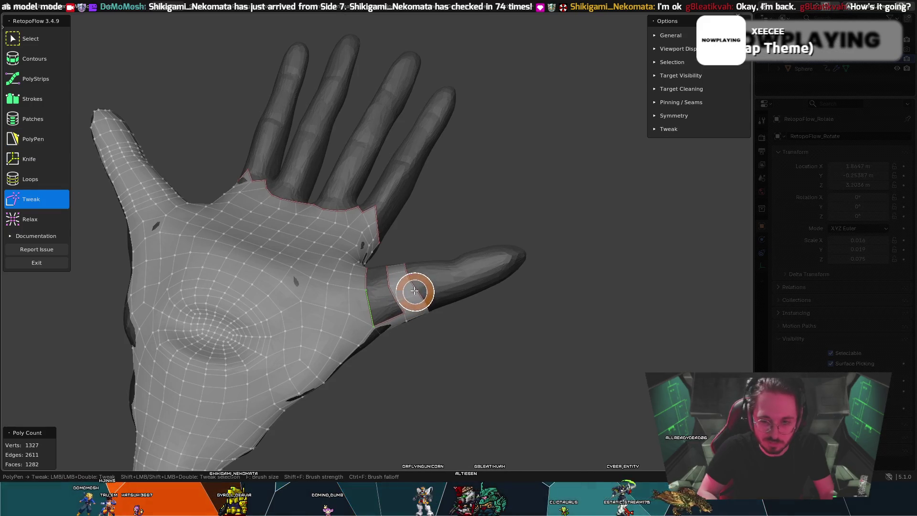
pyautogui.moveTo(428, 287); pyautogui.dragTo(399, 320, button='middle')
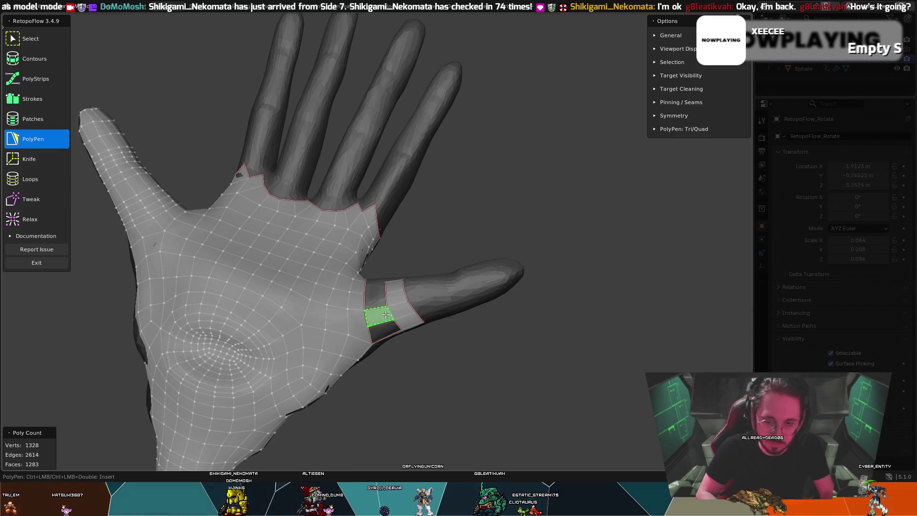
pyautogui.moveTo(390, 326)
pyautogui.mouseDown(button='middle')
pyautogui.moveTo(365, 322)
pyautogui.moveTo(364, 307)
pyautogui.mouseUp(button='middle')
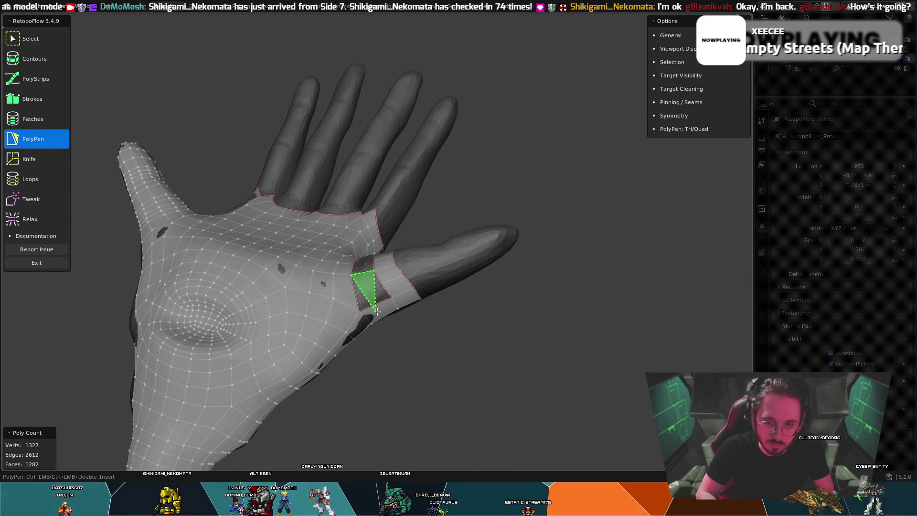
pyautogui.moveTo(361, 310); pyautogui.dragTo(348, 327, button='middle')
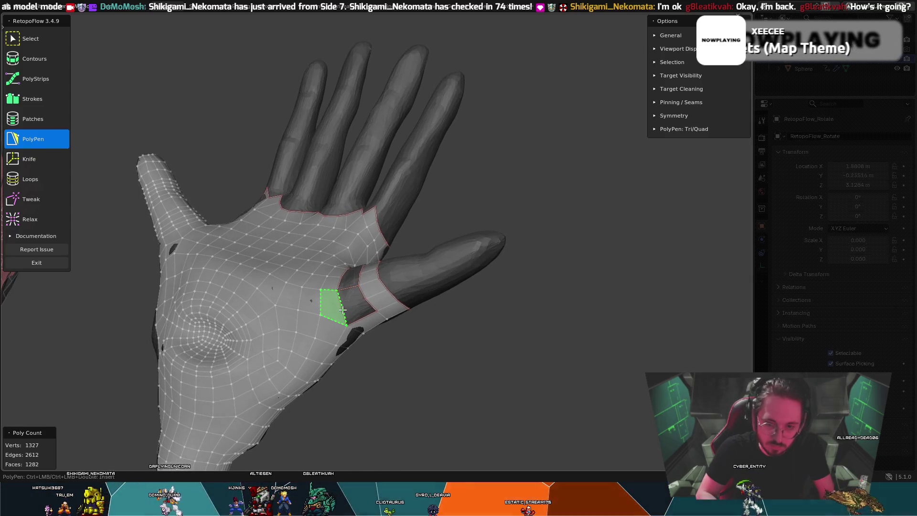
# Step: Close the thumb-base gaps with a new vertex, edge and triangle/quad faces, reaching 1287 faces
pyautogui.click(343, 311)
pyautogui.click(361, 304)
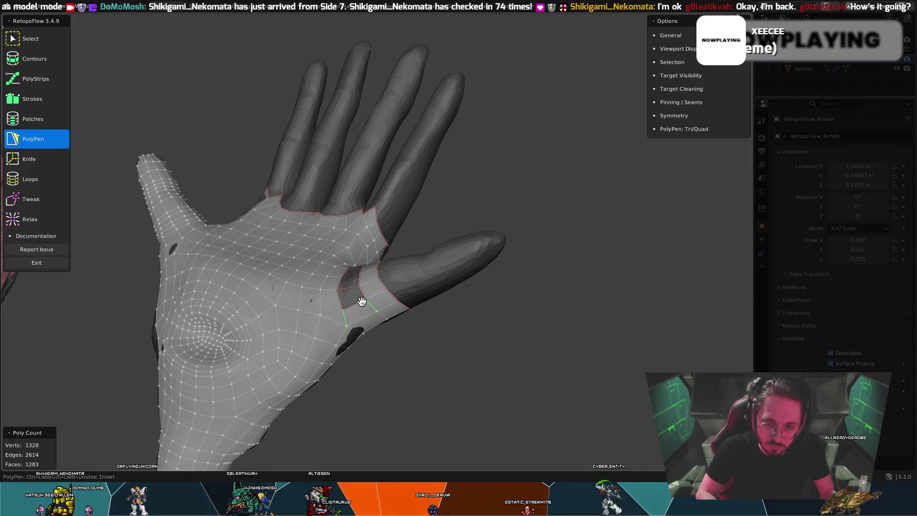
pyautogui.click(341, 301)
pyautogui.moveTo(342, 301); pyautogui.dragTo(377, 313, button='middle')
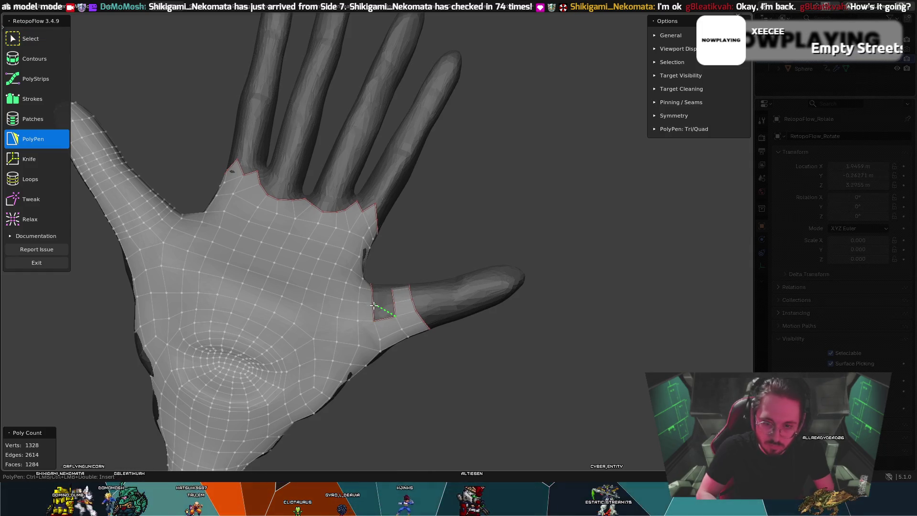
pyautogui.click(391, 302)
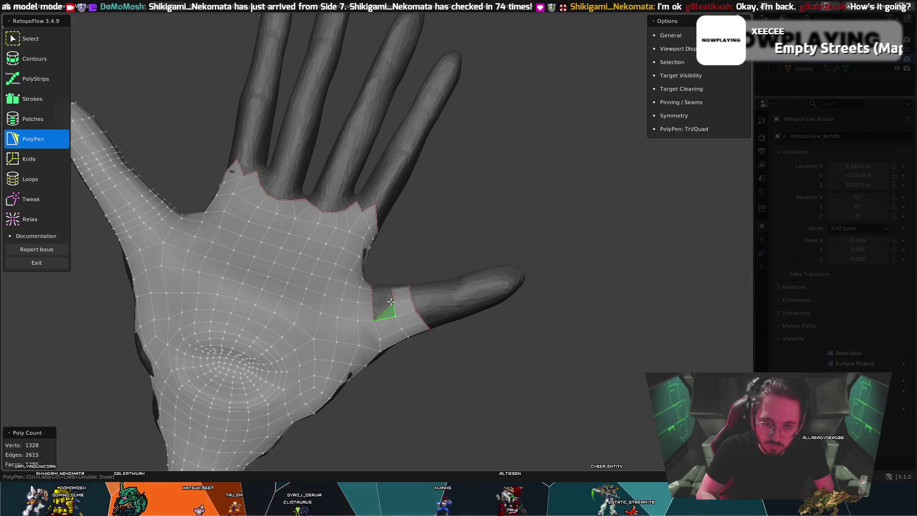
pyautogui.moveTo(372, 308); pyautogui.dragTo(343, 310, button='middle')
pyautogui.click(342, 309)
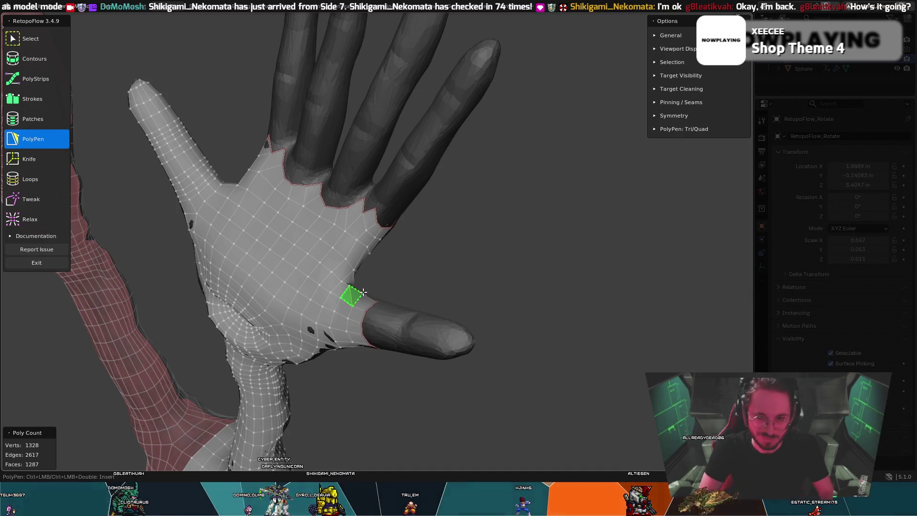
pyautogui.moveTo(402, 277)
pyautogui.mouseDown(button='middle')
pyautogui.moveTo(383, 165)
pyautogui.moveTo(333, 234)
pyautogui.moveTo(394, 254)
pyautogui.moveTo(414, 297)
pyautogui.moveTo(378, 265)
pyautogui.mouseUp(button='middle')
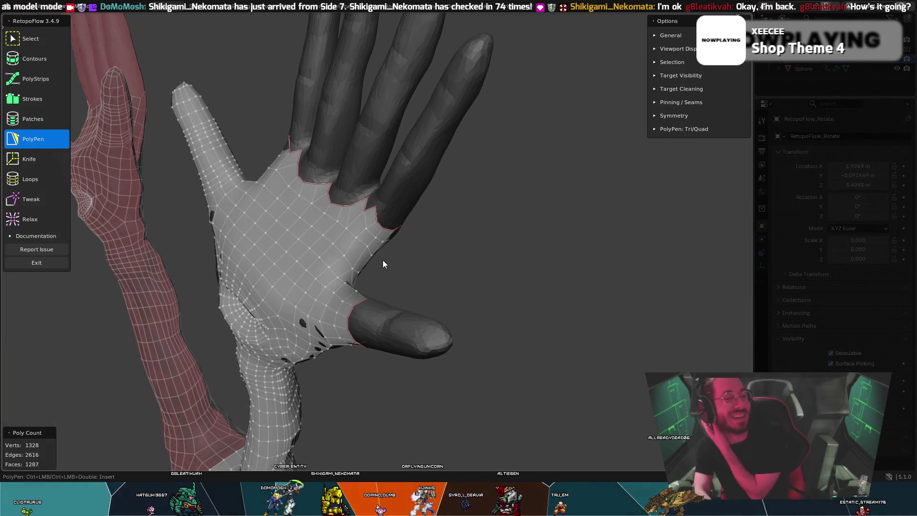
pyautogui.moveTo(383, 264)
pyautogui.mouseDown(button='middle')
pyautogui.moveTo(283, 270)
pyautogui.moveTo(356, 184)
pyautogui.moveTo(368, 215)
pyautogui.moveTo(394, 213)
pyautogui.mouseUp(button='middle')
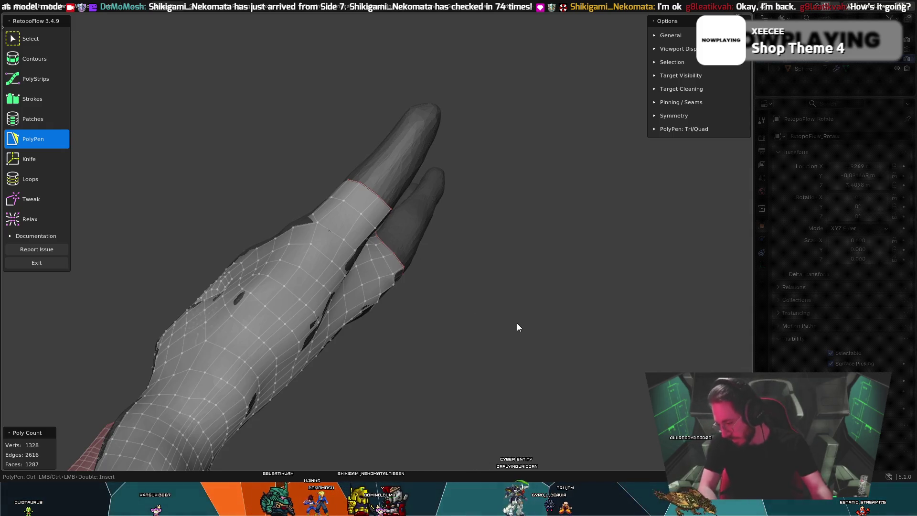
pyautogui.moveTo(453, 231)
pyautogui.mouseDown(button='middle')
pyautogui.moveTo(458, 217)
pyautogui.moveTo(465, 222)
pyautogui.moveTo(453, 327)
pyautogui.moveTo(363, 322)
pyautogui.moveTo(372, 308)
pyautogui.mouseUp(button='middle')
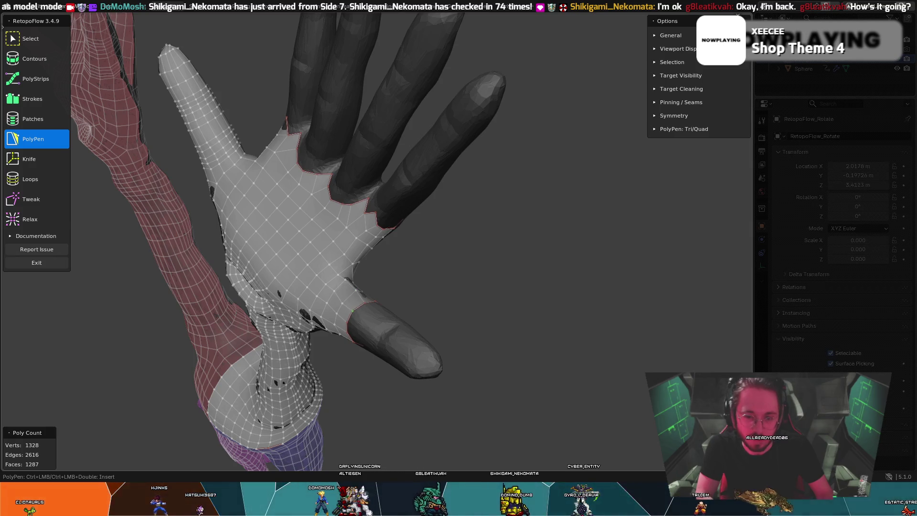
pyautogui.press('t')
pyautogui.press('t')
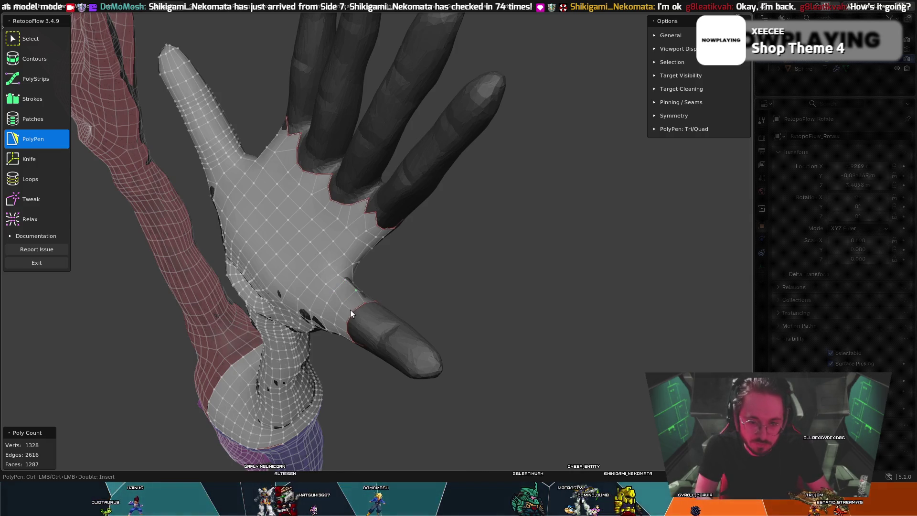
pyautogui.press('t')
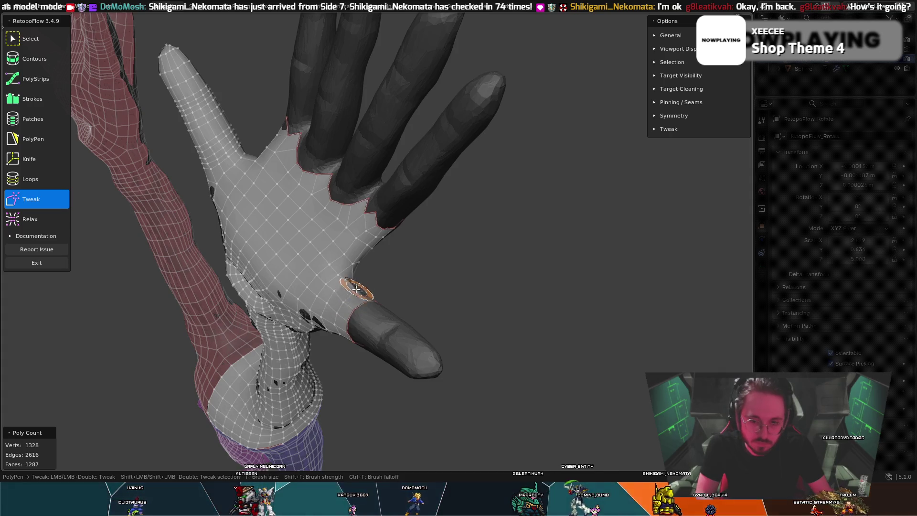
pyautogui.moveTo(357, 294)
pyautogui.mouseDown(button='middle')
pyautogui.moveTo(305, 283)
pyautogui.moveTo(342, 289)
pyautogui.moveTo(332, 228)
pyautogui.moveTo(395, 196)
pyautogui.moveTo(495, 239)
pyautogui.moveTo(477, 280)
pyautogui.mouseUp(button='middle')
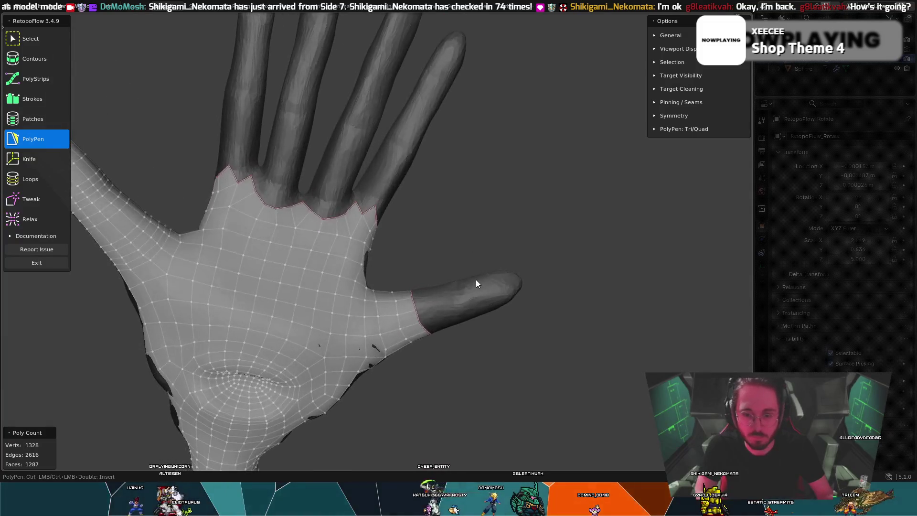
# Step: Draw a Contours ring around the thumb and undo the badly placed one
pyautogui.click(42, 60)
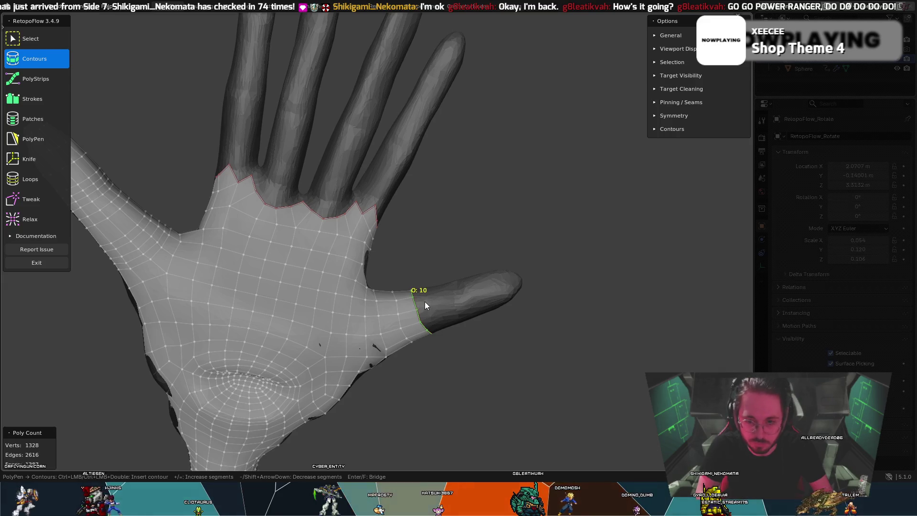
pyautogui.keyDown('ctrl'); pyautogui.click(427, 277); pyautogui.keyUp('ctrl')
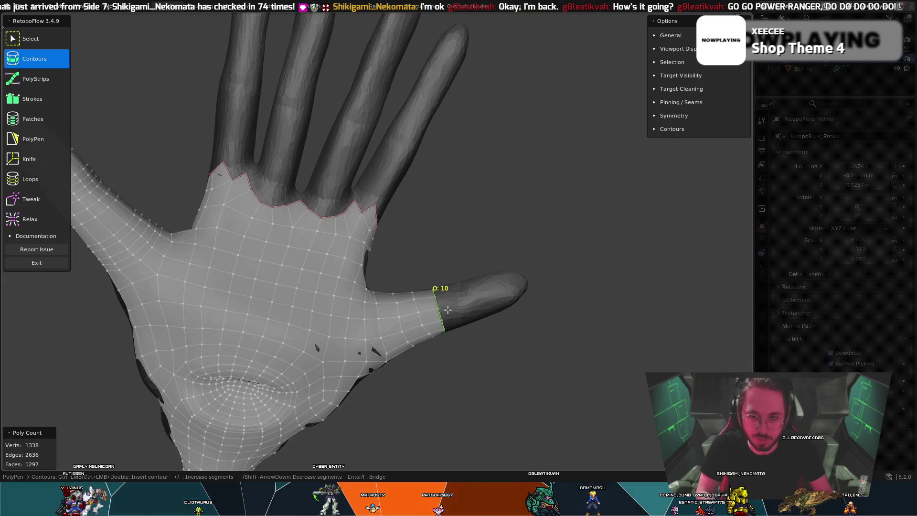
pyautogui.moveTo(482, 310); pyautogui.dragTo(403, 222, button='middle')
pyautogui.hotkey('ctrl', 'z')
# Step: Add contour rings further along the thumb toward its tip, reaching 1388 vertices
pyautogui.moveTo(374, 222)
pyautogui.mouseDown(button='middle')
pyautogui.moveTo(386, 222)
pyautogui.moveTo(471, 321)
pyautogui.mouseUp(button='middle')
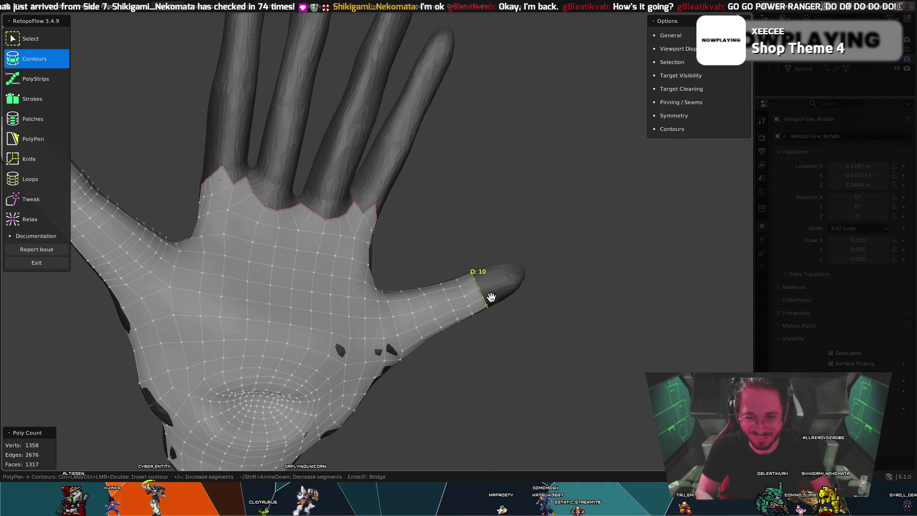
pyautogui.keyDown('ctrl'); pyautogui.moveTo(480, 253); pyautogui.dragTo(500, 316); pyautogui.keyUp('ctrl')
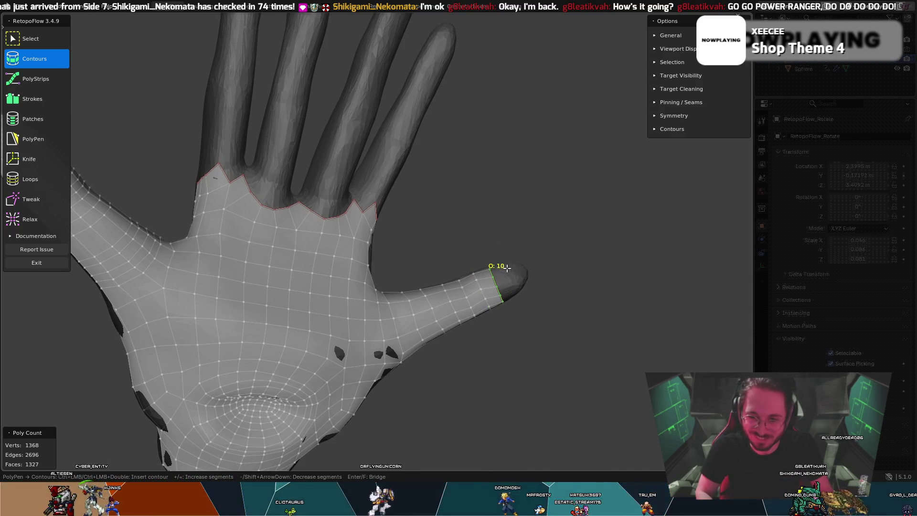
pyautogui.moveTo(515, 345)
pyautogui.mouseDown(button='middle')
pyautogui.moveTo(412, 234)
pyautogui.moveTo(534, 294)
pyautogui.moveTo(490, 272)
pyautogui.mouseUp(button='middle')
pyautogui.press('q')
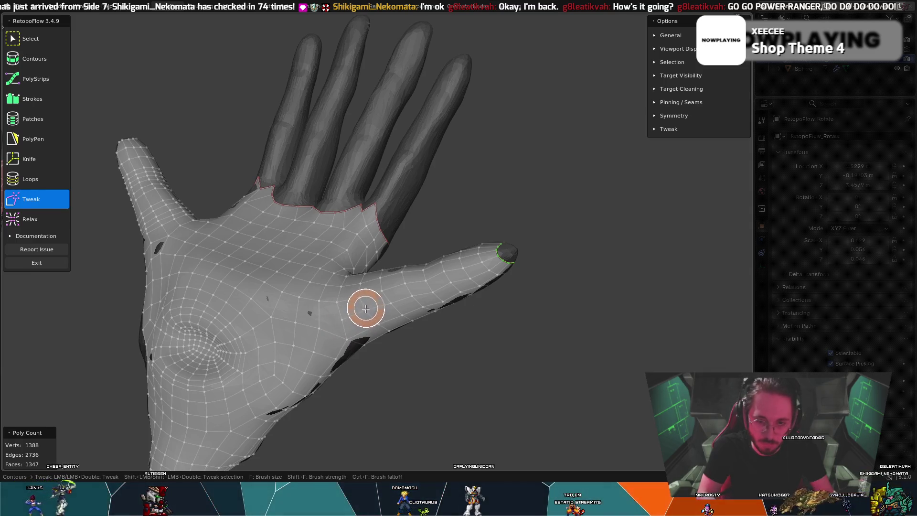
pyautogui.moveTo(385, 295)
pyautogui.mouseDown(button='middle')
pyautogui.moveTo(424, 331)
pyautogui.moveTo(384, 353)
pyautogui.moveTo(353, 300)
pyautogui.moveTo(359, 312)
pyautogui.mouseUp(button='middle')
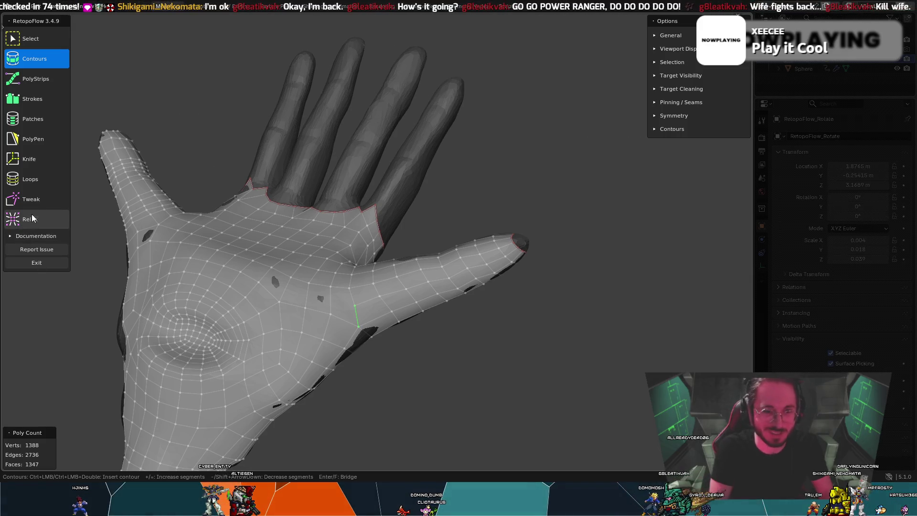
pyautogui.click(50, 161)
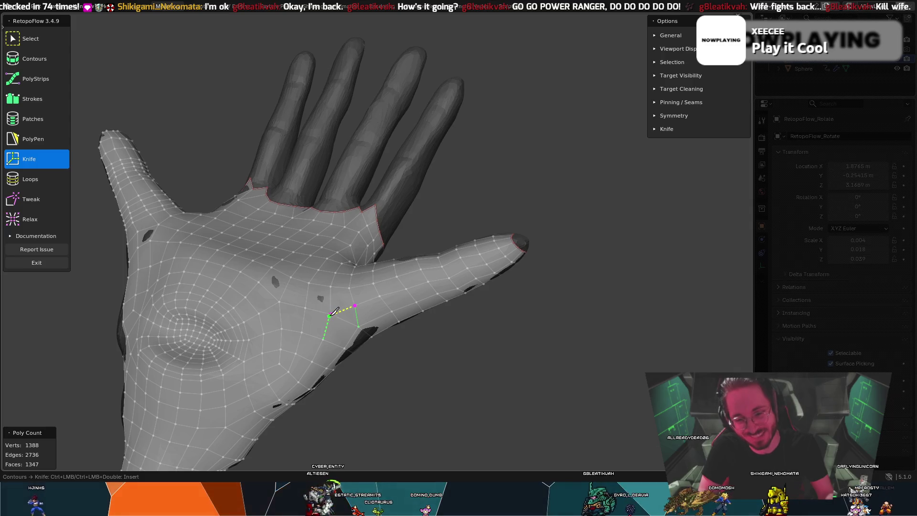
# Step: Line up a palm-facing view of the thumb base and activate the Relax brush
pyautogui.moveTo(340, 296); pyautogui.dragTo(339, 298, button='middle')
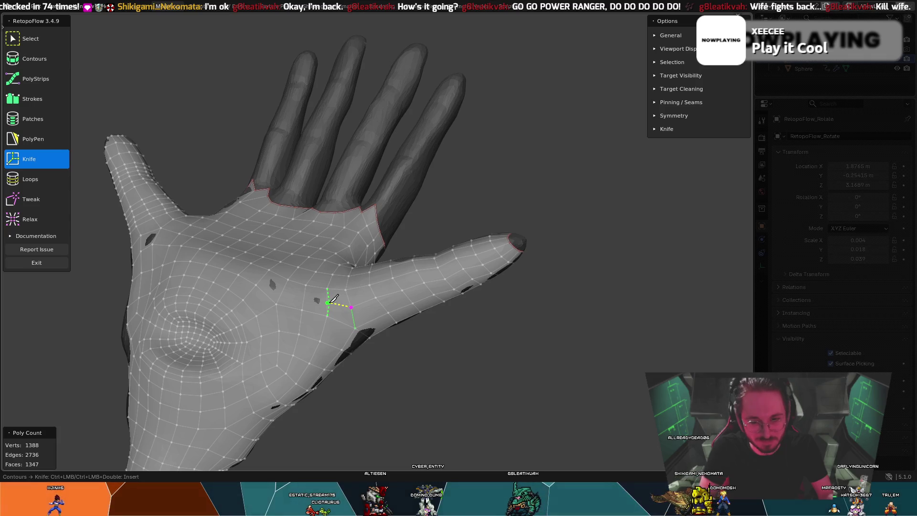
pyautogui.moveTo(331, 304)
pyautogui.mouseDown(button='middle')
pyautogui.moveTo(368, 280)
pyautogui.moveTo(353, 284)
pyautogui.mouseUp(button='middle')
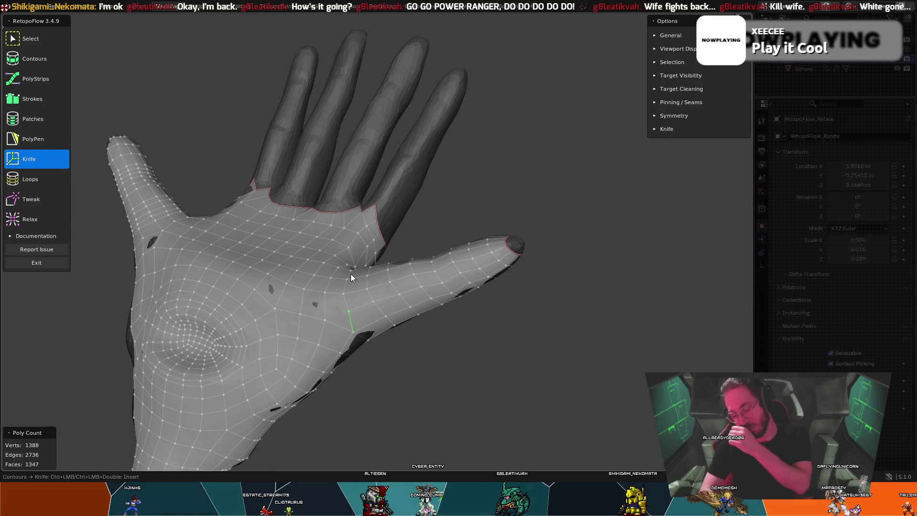
pyautogui.moveTo(470, 210)
pyautogui.mouseDown(button='middle')
pyautogui.moveTo(444, 244)
pyautogui.moveTo(465, 218)
pyautogui.moveTo(459, 245)
pyautogui.moveTo(500, 277)
pyautogui.mouseUp(button='middle')
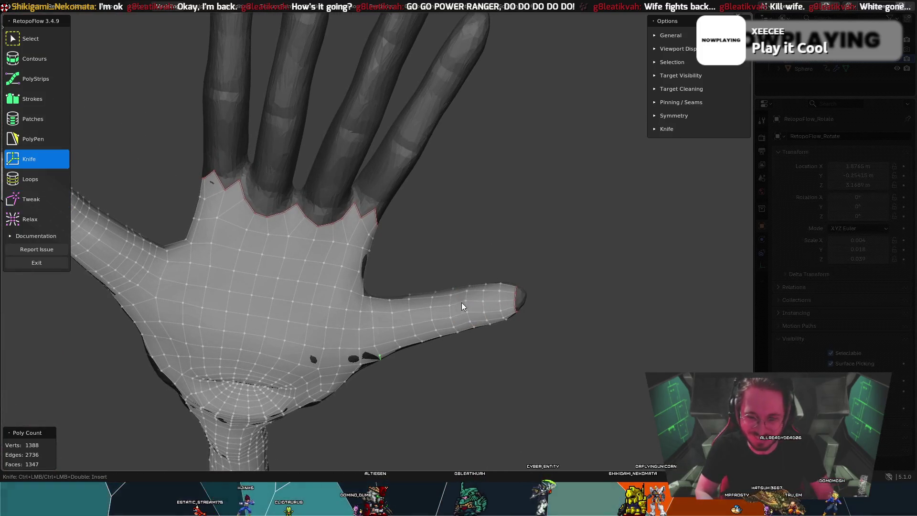
pyautogui.click(29, 218)
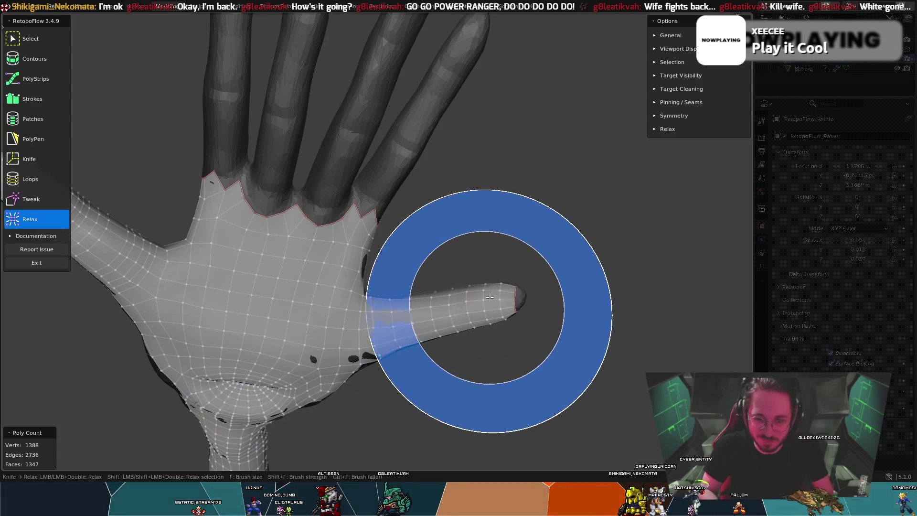
# Step: Inspect the hand from tilted, side and palm views while toggling PolyPen and Tweak
pyautogui.moveTo(498, 277); pyautogui.dragTo(458, 230, button='middle')
pyautogui.moveTo(409, 246)
pyautogui.mouseDown(button='middle')
pyautogui.moveTo(296, 285)
pyautogui.moveTo(331, 307)
pyautogui.mouseUp(button='middle')
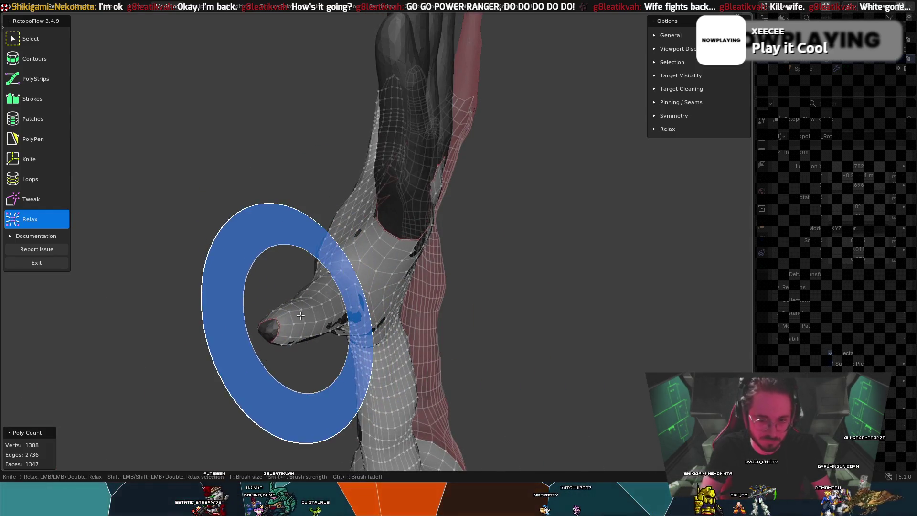
pyautogui.moveTo(301, 307)
pyautogui.mouseDown(button='middle')
pyautogui.moveTo(432, 304)
pyautogui.moveTo(379, 327)
pyautogui.mouseUp(button='middle')
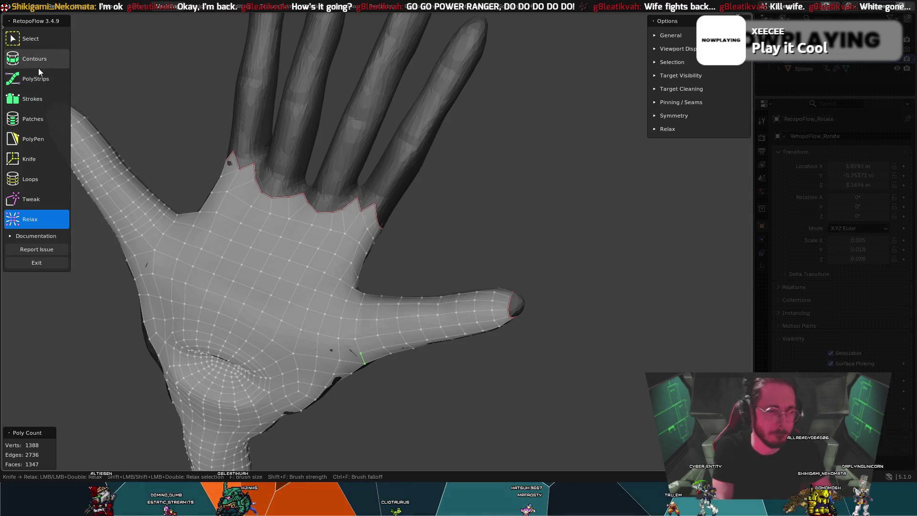
pyautogui.click(54, 138)
pyautogui.moveTo(437, 384)
pyautogui.mouseDown(button='middle')
pyautogui.moveTo(451, 408)
pyautogui.moveTo(559, 312)
pyautogui.moveTo(513, 251)
pyautogui.moveTo(457, 225)
pyautogui.moveTo(391, 164)
pyautogui.moveTo(388, 172)
pyautogui.mouseUp(button='middle')
pyautogui.press('8')
pyautogui.press('5')
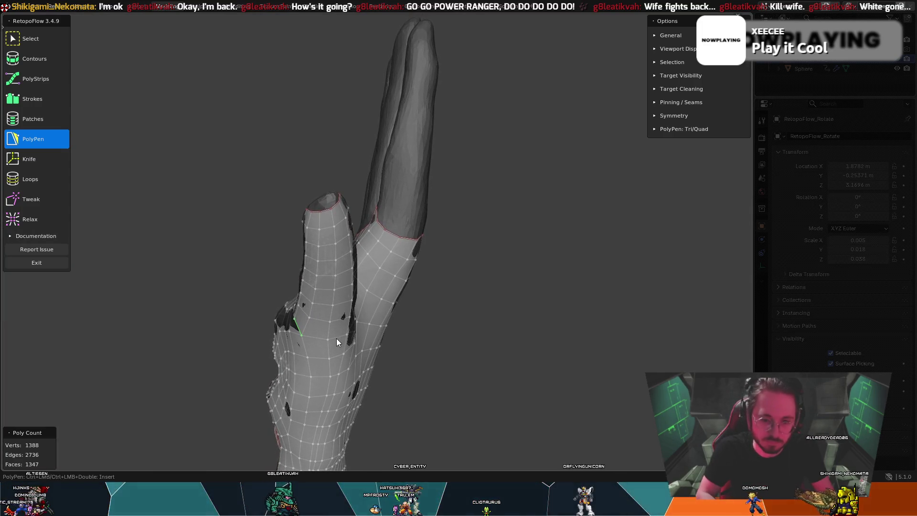
# Step: Relax the thumb and palm quads into even spacing, checking from several angles (still 1388 vertices)
pyautogui.click(40, 225)
pyautogui.moveTo(215, 322)
pyautogui.mouseDown(button='middle')
pyautogui.moveTo(346, 450)
pyautogui.moveTo(366, 431)
pyautogui.mouseUp(button='middle')
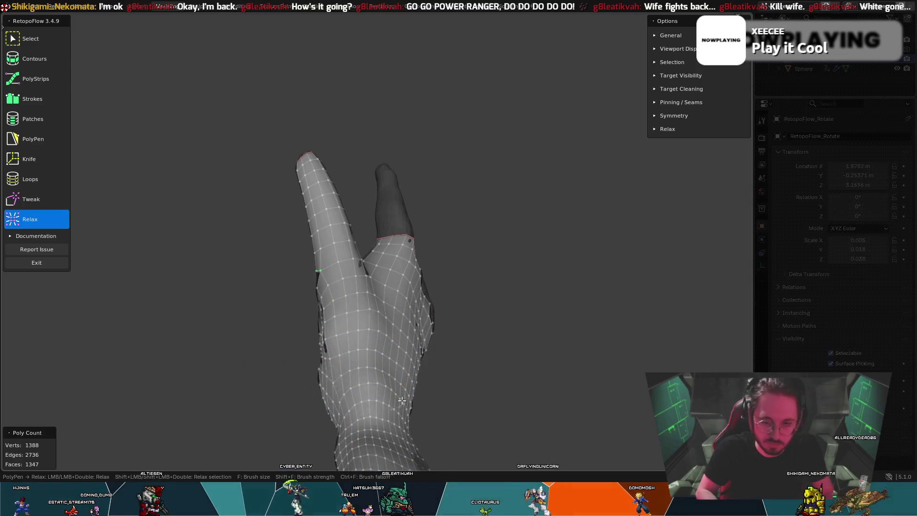
pyautogui.moveTo(378, 440)
pyautogui.mouseDown(button='middle')
pyautogui.moveTo(421, 469)
pyautogui.moveTo(444, 432)
pyautogui.moveTo(355, 438)
pyautogui.moveTo(422, 397)
pyautogui.moveTo(408, 424)
pyautogui.moveTo(479, 330)
pyautogui.moveTo(411, 368)
pyautogui.mouseUp(button='middle')
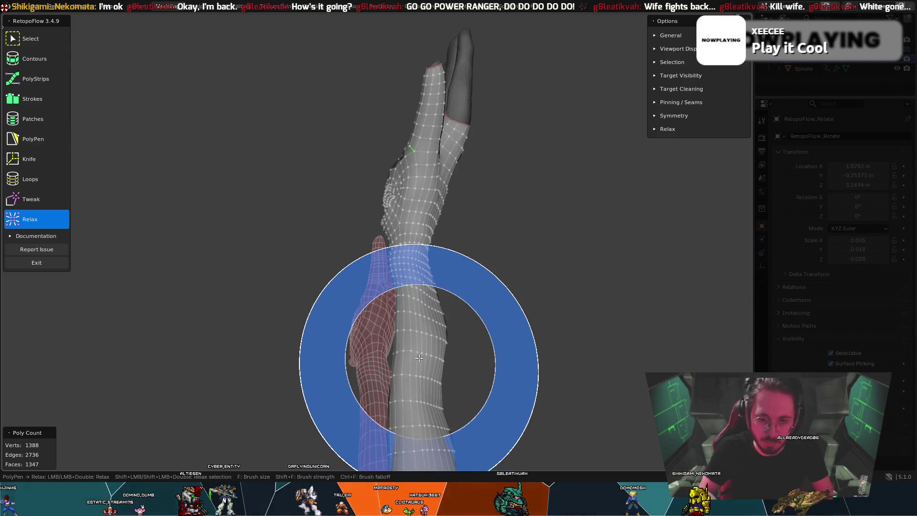
pyautogui.moveTo(410, 399)
pyautogui.mouseDown(button='middle')
pyautogui.moveTo(454, 413)
pyautogui.moveTo(434, 416)
pyautogui.moveTo(497, 334)
pyautogui.mouseUp(button='middle')
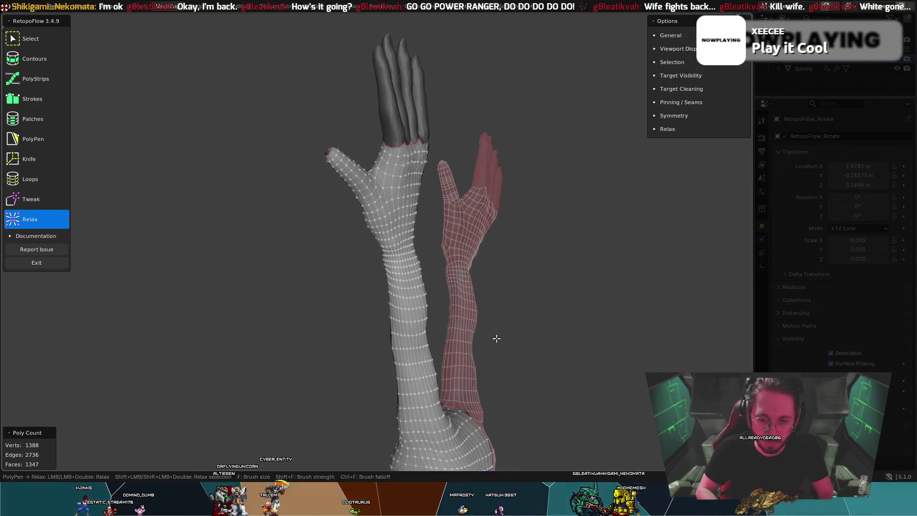
pyautogui.moveTo(397, 393)
pyautogui.mouseDown(button='middle')
pyautogui.moveTo(467, 363)
pyautogui.moveTo(471, 371)
pyautogui.moveTo(368, 373)
pyautogui.mouseUp(button='middle')
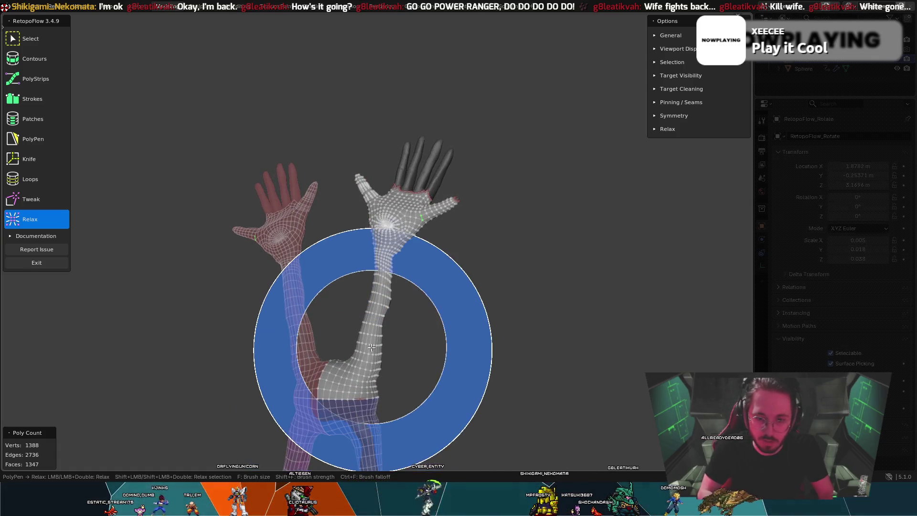
pyautogui.moveTo(347, 364)
pyautogui.mouseDown(button='middle')
pyautogui.moveTo(409, 359)
pyautogui.moveTo(336, 351)
pyautogui.moveTo(394, 360)
pyautogui.moveTo(349, 365)
pyautogui.mouseUp(button='middle')
pyautogui.moveTo(355, 295); pyautogui.dragTo(312, 192, button='middle')
pyautogui.scroll(5, 313, 192)
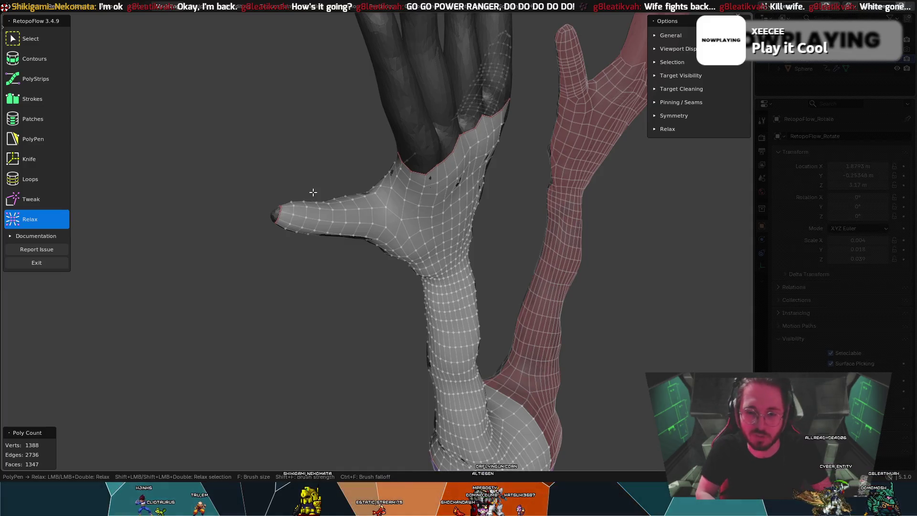
pyautogui.moveTo(304, 293)
pyautogui.mouseDown(button='middle')
pyautogui.moveTo(396, 169)
pyautogui.moveTo(386, 227)
pyautogui.moveTo(481, 211)
pyautogui.moveTo(590, 268)
pyautogui.moveTo(480, 265)
pyautogui.moveTo(361, 205)
pyautogui.moveTo(384, 246)
pyautogui.moveTo(338, 185)
pyautogui.moveTo(390, 277)
pyautogui.mouseUp(button='middle')
pyautogui.scroll(3, 590, 268)
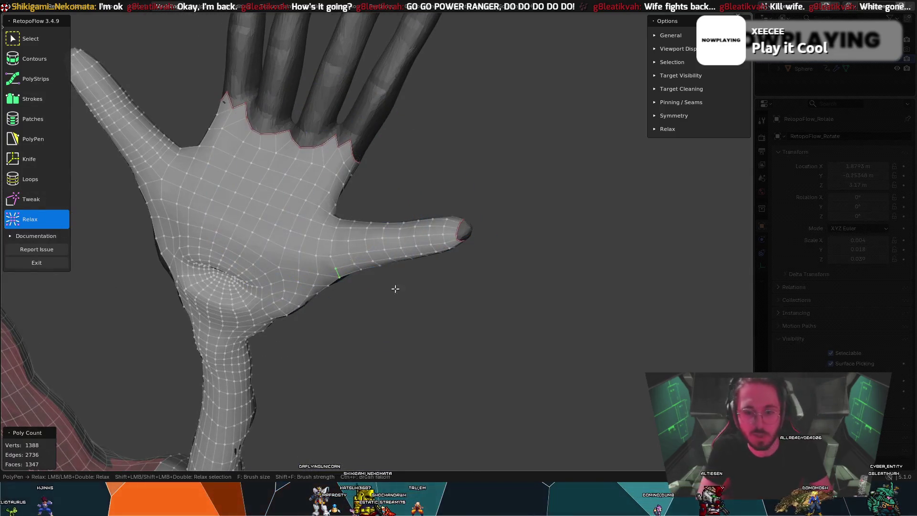
pyautogui.moveTo(469, 324)
pyautogui.mouseDown(button='middle')
pyautogui.moveTo(431, 253)
pyautogui.moveTo(506, 291)
pyautogui.moveTo(486, 312)
pyautogui.moveTo(448, 250)
pyautogui.mouseUp(button='middle')
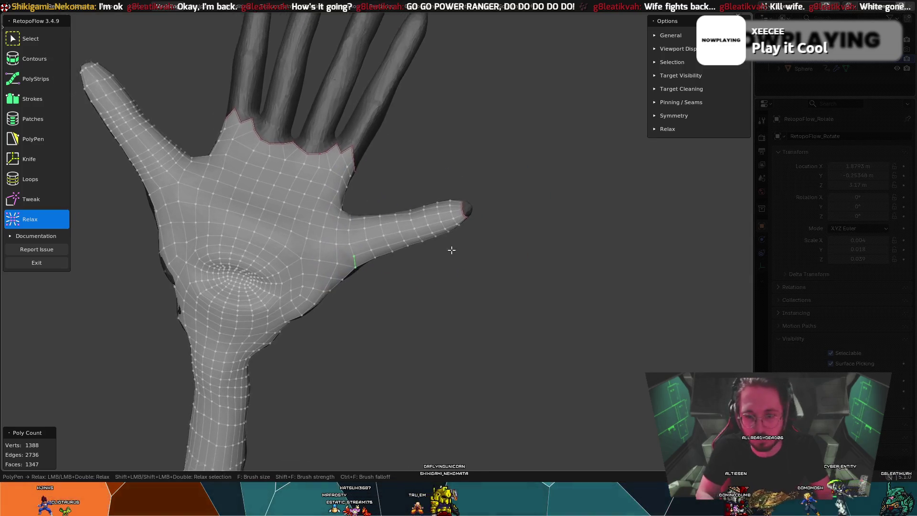
pyautogui.scroll(2, 491, 208)
pyautogui.moveTo(491, 207)
pyautogui.mouseDown(button='middle')
pyautogui.moveTo(502, 148)
pyautogui.moveTo(516, 158)
pyautogui.moveTo(440, 225)
pyautogui.mouseUp(button='middle')
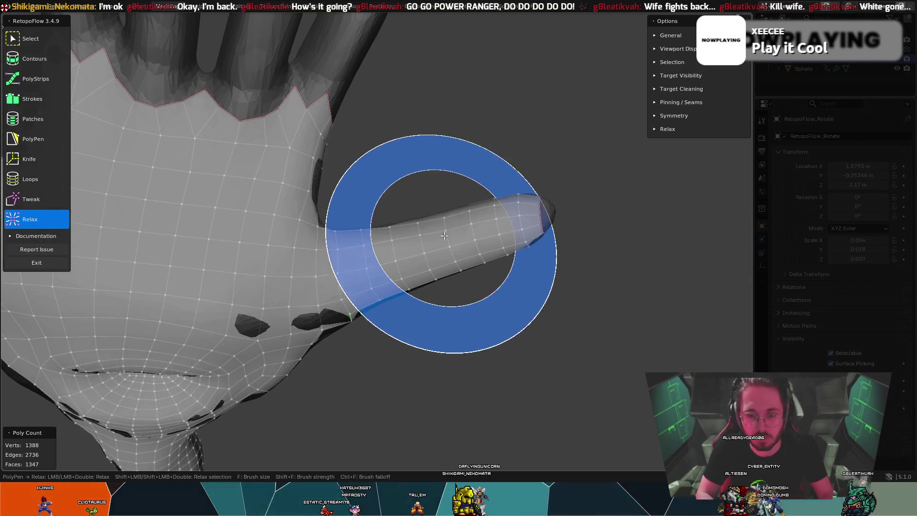
pyautogui.press('8')
pyautogui.press('9')
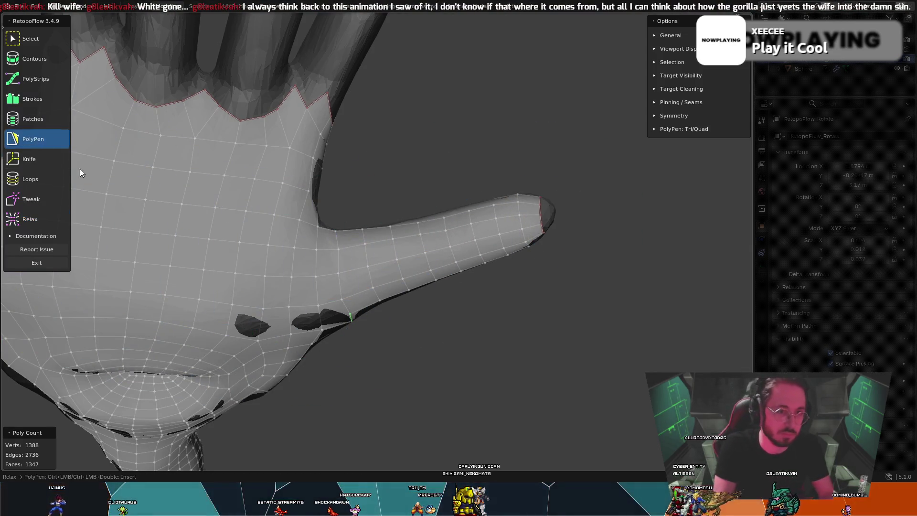
# Step: Add a face into the open thumb tip to begin its cap, reaching 1389 vertices and 1348 faces
pyautogui.moveTo(629, 193)
pyautogui.mouseDown(button='middle')
pyautogui.moveTo(560, 186)
pyautogui.moveTo(504, 115)
pyautogui.moveTo(519, 117)
pyautogui.moveTo(492, 128)
pyautogui.moveTo(535, 139)
pyautogui.moveTo(549, 160)
pyautogui.moveTo(540, 188)
pyautogui.moveTo(503, 173)
pyautogui.moveTo(529, 182)
pyautogui.moveTo(519, 188)
pyautogui.mouseUp(button='middle')
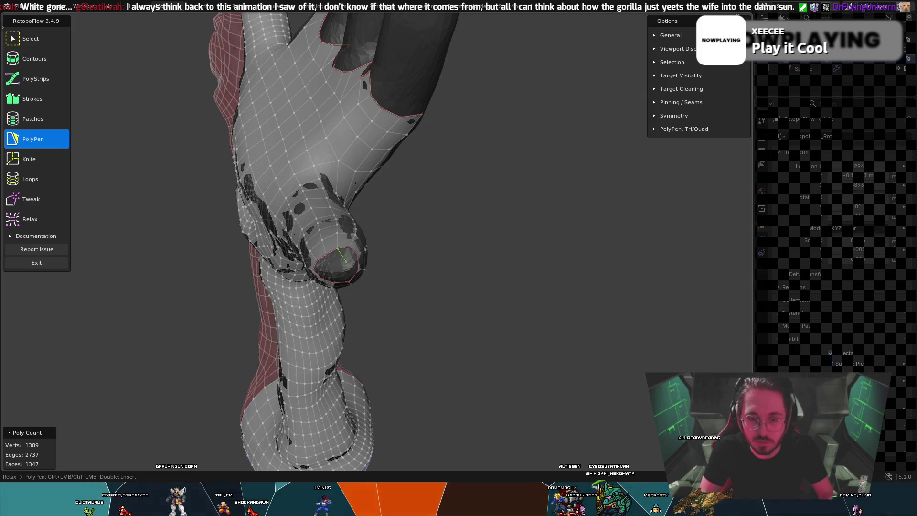
pyautogui.moveTo(364, 252); pyautogui.dragTo(347, 207, button='middle')
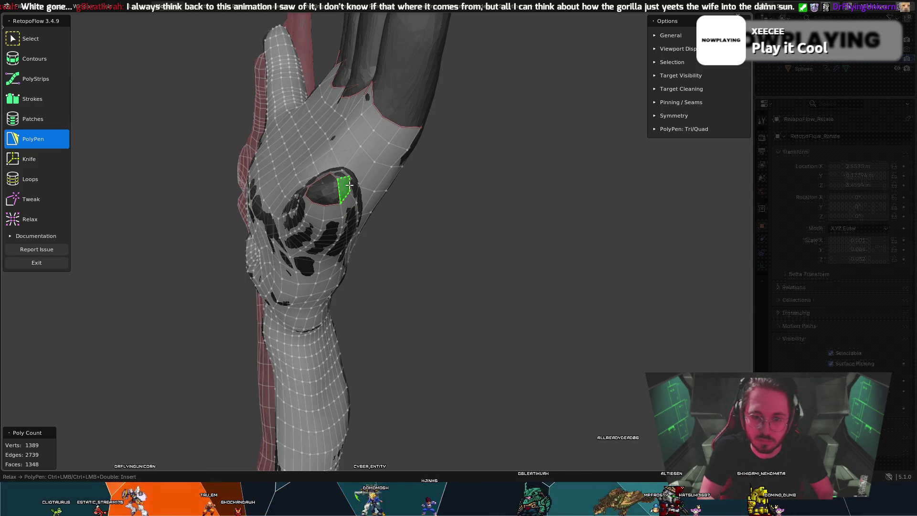
pyautogui.moveTo(347, 191); pyautogui.dragTo(391, 218, button='middle')
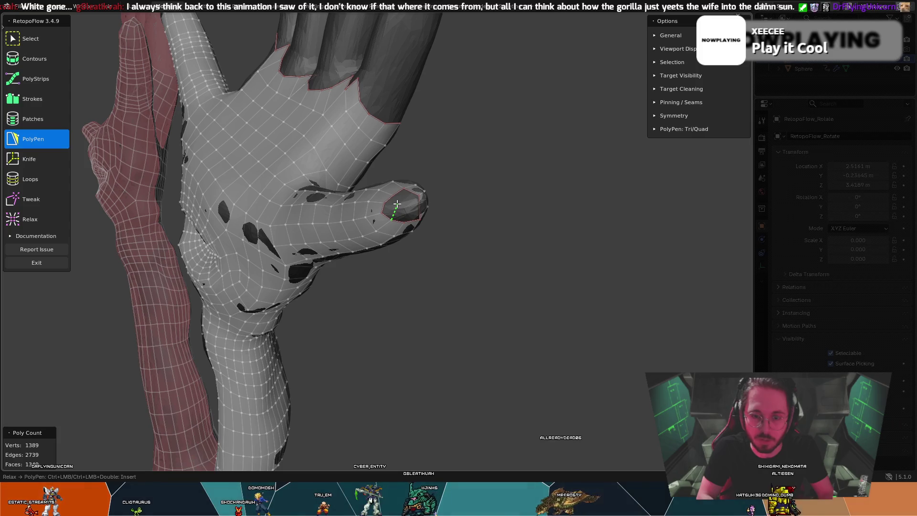
pyautogui.moveTo(367, 189)
pyautogui.mouseDown(button='middle')
pyautogui.moveTo(366, 167)
pyautogui.moveTo(378, 170)
pyautogui.moveTo(357, 164)
pyautogui.moveTo(368, 174)
pyautogui.mouseUp(button='middle')
pyautogui.press('7')
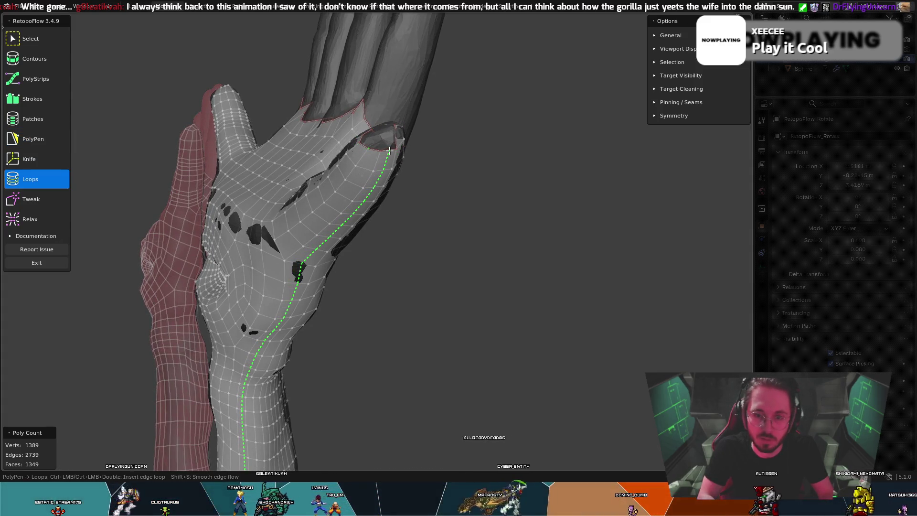
# Step: Orbit around the upright finger and both hands until the capped thumb tip fills the view
pyautogui.press('5')
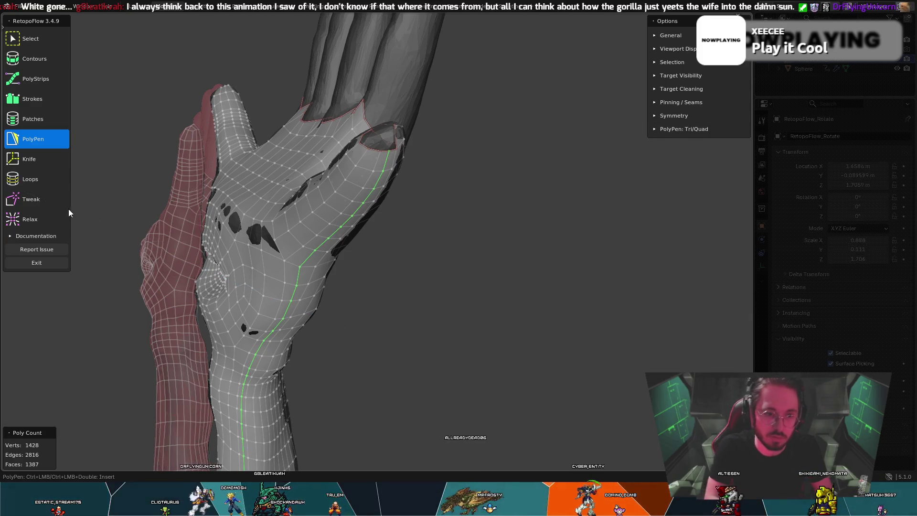
pyautogui.click(64, 218)
pyautogui.moveTo(137, 235); pyautogui.dragTo(318, 154, button='middle')
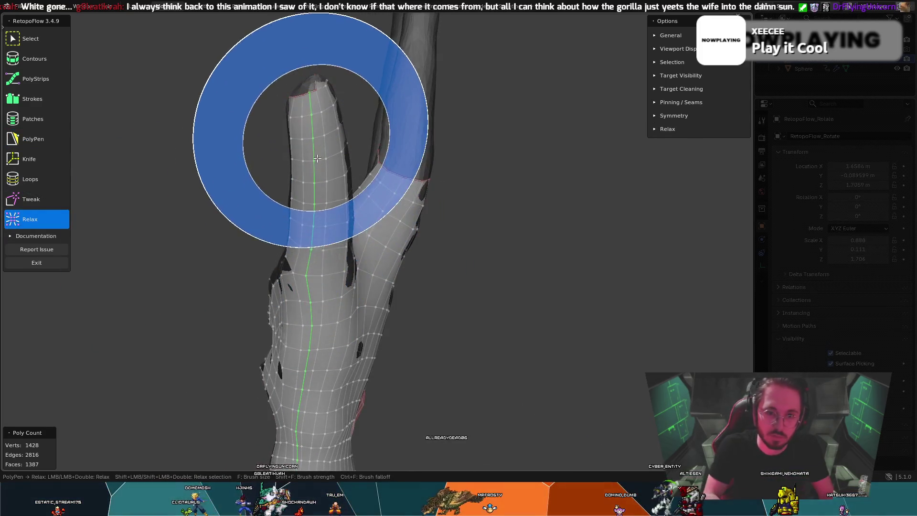
pyautogui.moveTo(323, 346); pyautogui.dragTo(344, 317, button='middle')
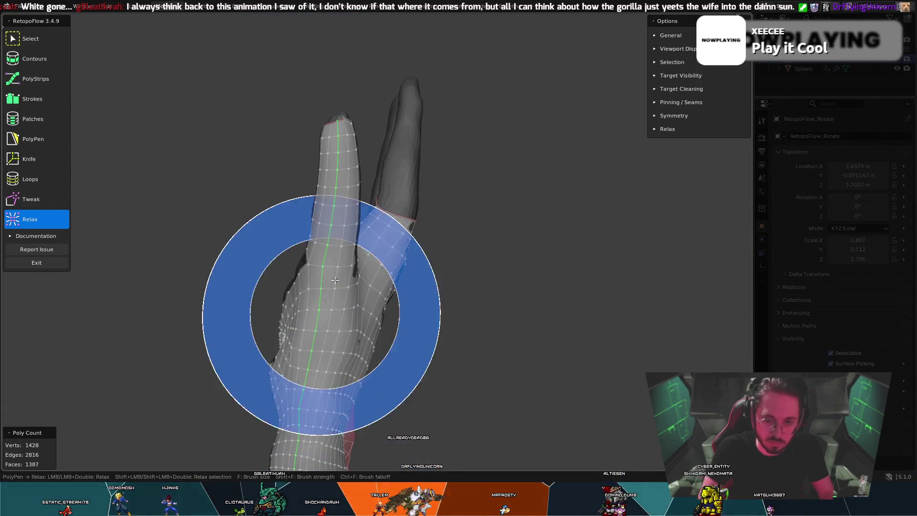
pyautogui.moveTo(338, 338)
pyautogui.mouseDown(button='middle')
pyautogui.moveTo(428, 181)
pyautogui.moveTo(399, 184)
pyautogui.mouseUp(button='middle')
pyautogui.scroll(3, 428, 182)
pyautogui.moveTo(511, 296)
pyautogui.mouseDown(button='middle')
pyautogui.moveTo(524, 356)
pyautogui.moveTo(405, 389)
pyautogui.moveTo(499, 316)
pyautogui.moveTo(392, 405)
pyautogui.mouseUp(button='middle')
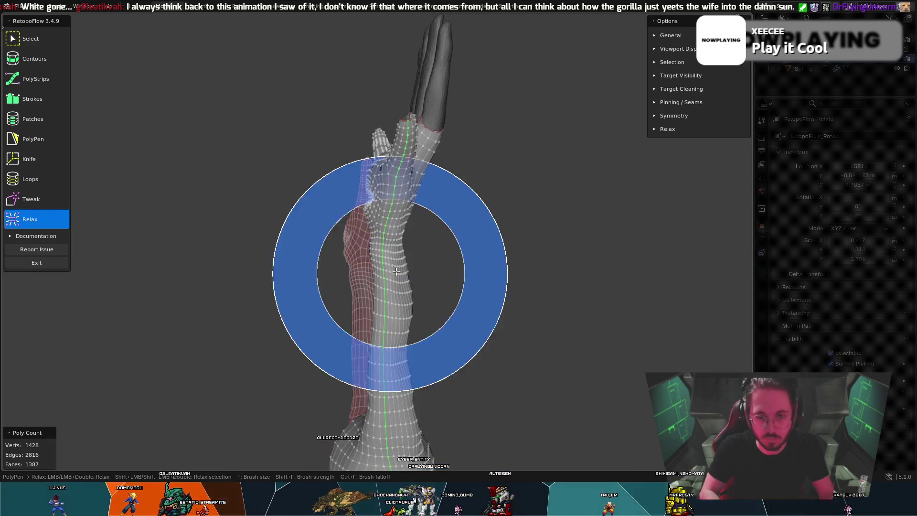
pyautogui.scroll(-3, 397, 271)
pyautogui.moveTo(416, 276); pyautogui.dragTo(463, 308, button='middle')
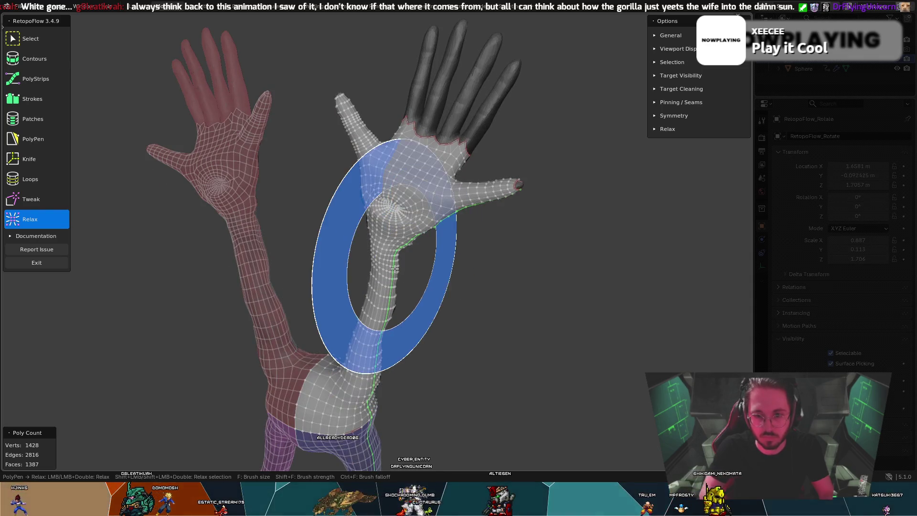
pyautogui.moveTo(393, 270); pyautogui.dragTo(501, 227, button='middle')
pyautogui.scroll(4, 381, 274)
pyautogui.moveTo(365, 247); pyautogui.dragTo(393, 177, button='middle')
pyautogui.moveTo(541, 166)
pyautogui.mouseDown(button='middle')
pyautogui.moveTo(403, 211)
pyautogui.moveTo(307, 225)
pyautogui.mouseUp(button='middle')
pyautogui.moveTo(418, 265)
pyautogui.mouseDown(button='middle')
pyautogui.moveTo(365, 239)
pyautogui.moveTo(365, 196)
pyautogui.mouseUp(button='middle')
pyautogui.scroll(3, 365, 196)
pyautogui.scroll(3, 457, 144)
pyautogui.scroll(3, 479, 133)
pyautogui.scroll(3, 531, 145)
pyautogui.moveTo(491, 240); pyautogui.dragTo(481, 254, button='middle')
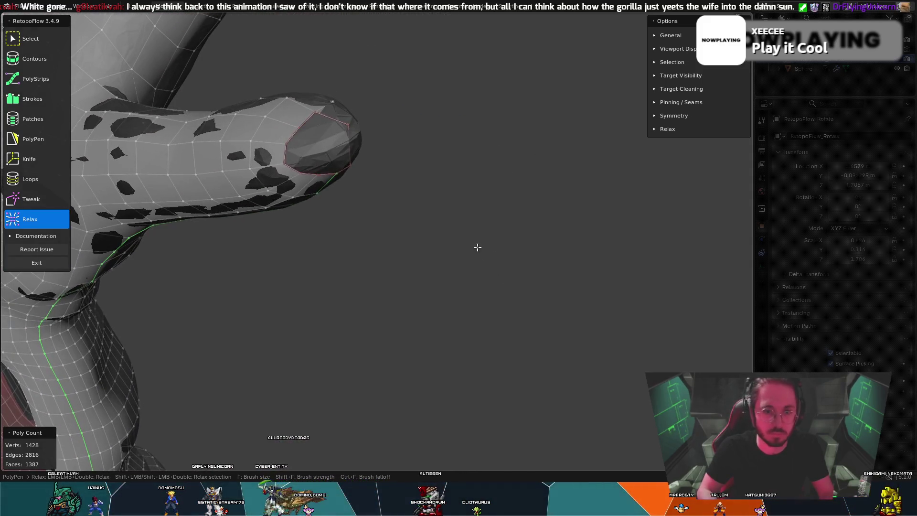
# Step: Draw a quad and vertices joining the thumb's side strip to its capped tip, reaching 1430 vertices
pyautogui.click(33, 136)
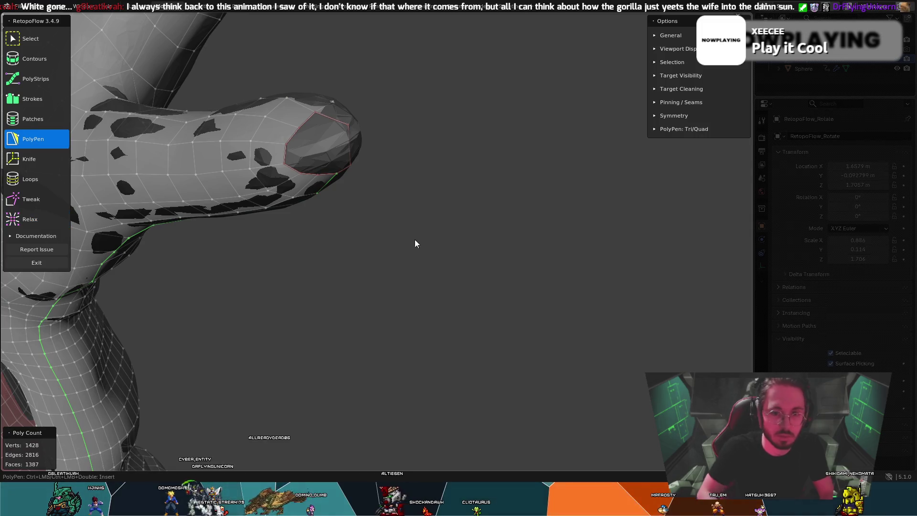
pyautogui.moveTo(328, 165); pyautogui.dragTo(302, 131, button='middle')
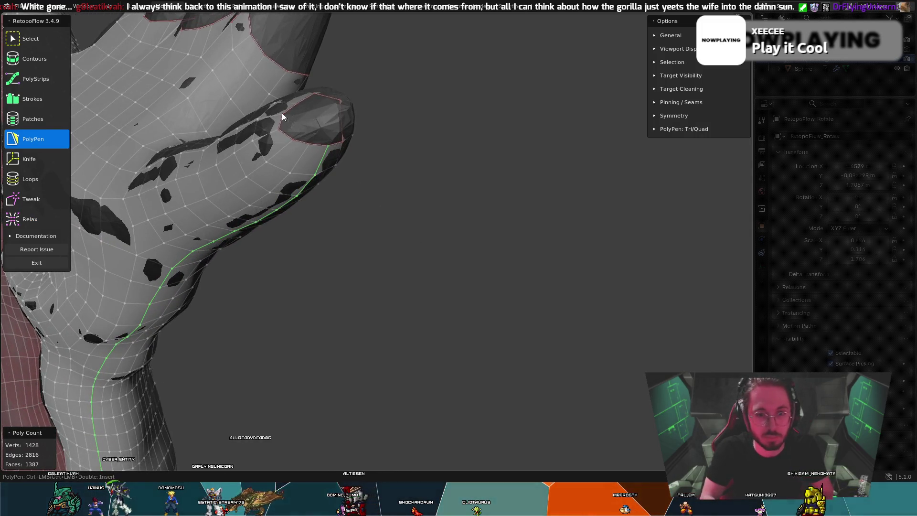
pyautogui.keyDown('ctrl'); pyautogui.click(288, 133); pyautogui.keyUp('ctrl')
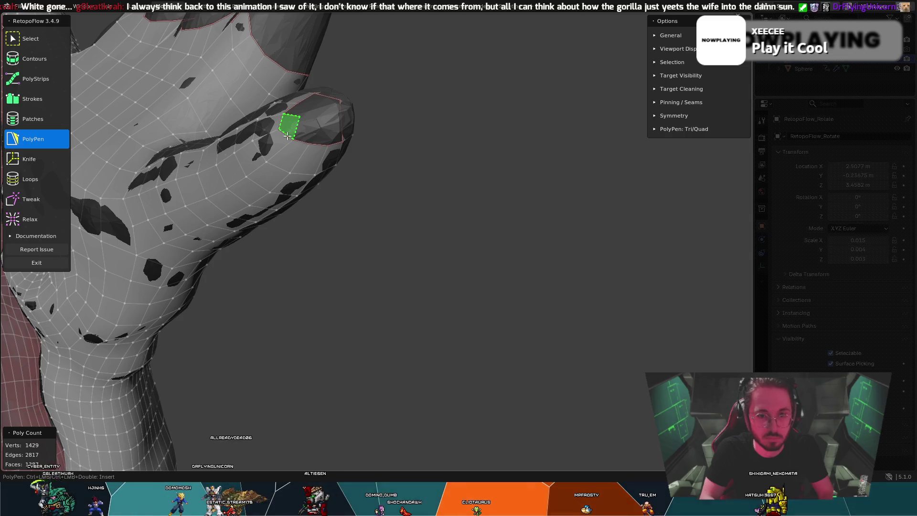
pyautogui.moveTo(303, 130); pyautogui.dragTo(294, 111, button='middle')
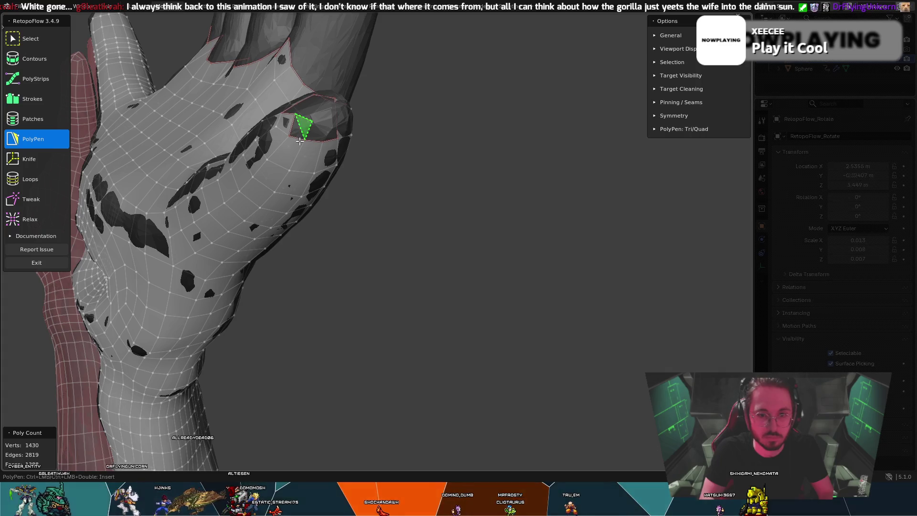
pyautogui.moveTo(296, 136)
pyautogui.mouseDown(button='middle')
pyautogui.moveTo(309, 121)
pyautogui.moveTo(306, 134)
pyautogui.moveTo(343, 145)
pyautogui.moveTo(321, 113)
pyautogui.moveTo(312, 187)
pyautogui.moveTo(318, 121)
pyautogui.mouseUp(button='middle')
pyautogui.press('8')
pyautogui.press('5')
pyautogui.press('8')
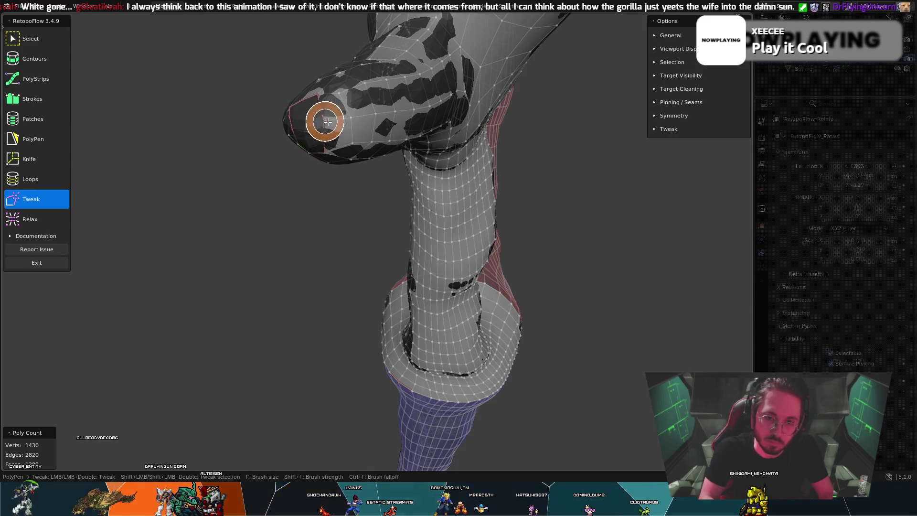
# Step: Reshape the vertices near the thumb tip, alternating PolyPen, Tweak and Relax
pyautogui.press('5')
pyautogui.moveTo(332, 122)
pyautogui.mouseDown(button='middle')
pyautogui.moveTo(378, 105)
pyautogui.moveTo(301, 129)
pyautogui.moveTo(348, 98)
pyautogui.moveTo(332, 139)
pyautogui.mouseUp(button='middle')
pyautogui.press('8')
pyautogui.press('5')
pyautogui.press('8')
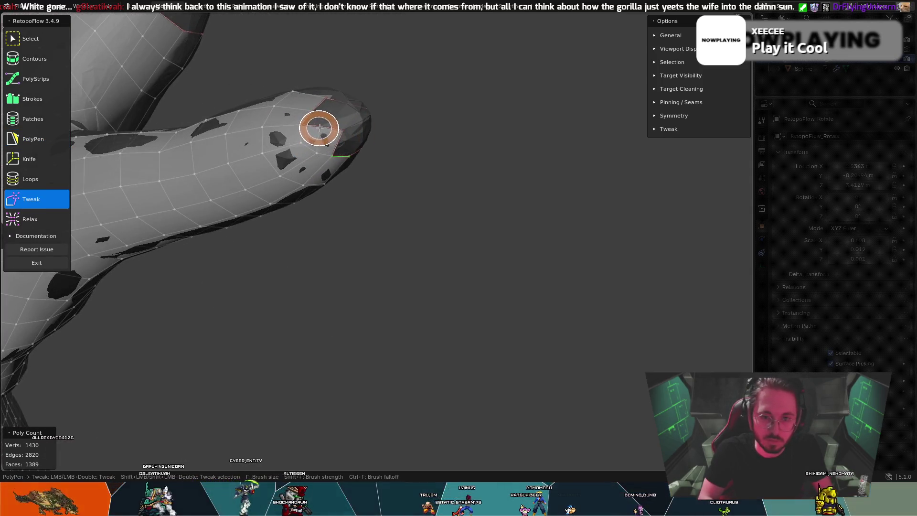
pyautogui.press('9')
pyautogui.moveTo(318, 123); pyautogui.dragTo(346, 136)
pyautogui.press('8')
pyautogui.moveTo(337, 126)
pyautogui.mouseDown(button='middle')
pyautogui.moveTo(293, 135)
pyautogui.moveTo(308, 137)
pyautogui.moveTo(330, 108)
pyautogui.mouseUp(button='middle')
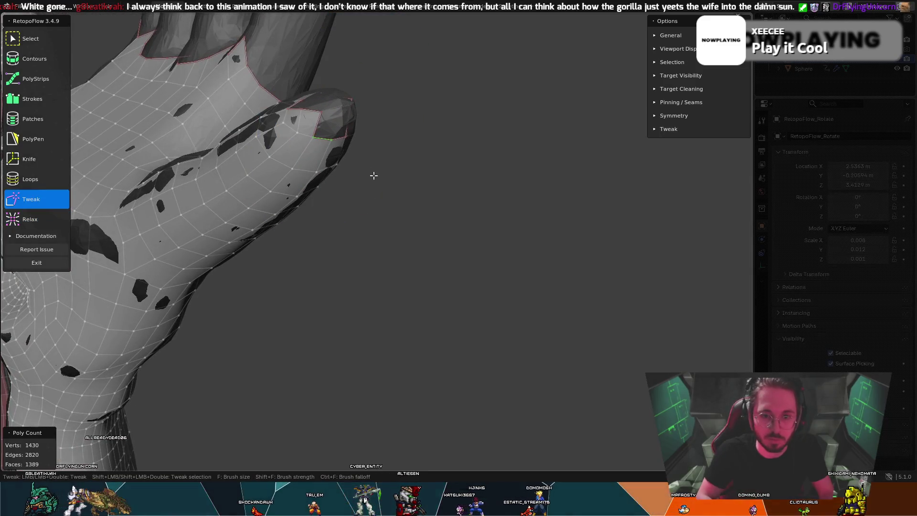
# Step: Place a new vertex near the thumb cap to fill a gap face, nudging it into place with Tweak
pyautogui.press('5')
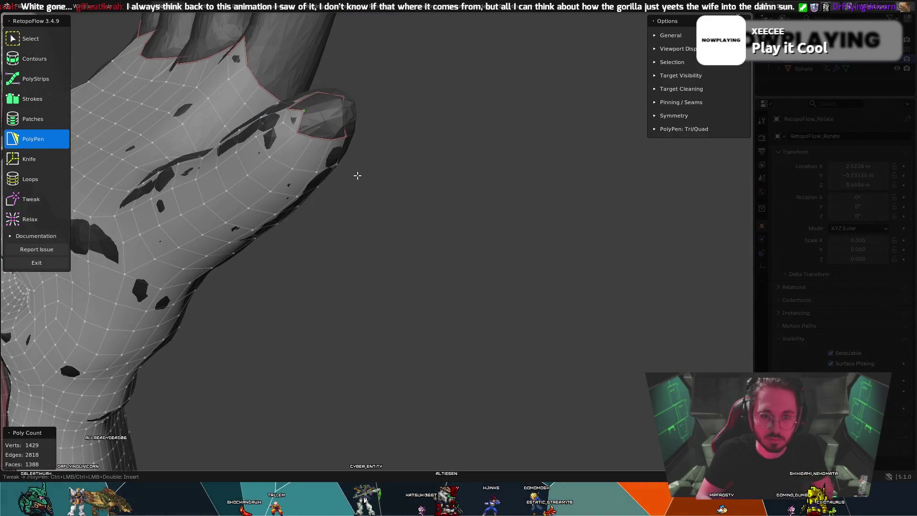
pyautogui.moveTo(346, 157)
pyautogui.mouseDown(button='middle')
pyautogui.moveTo(315, 202)
pyautogui.moveTo(319, 151)
pyautogui.moveTo(349, 125)
pyautogui.moveTo(336, 154)
pyautogui.moveTo(341, 148)
pyautogui.mouseUp(button='middle')
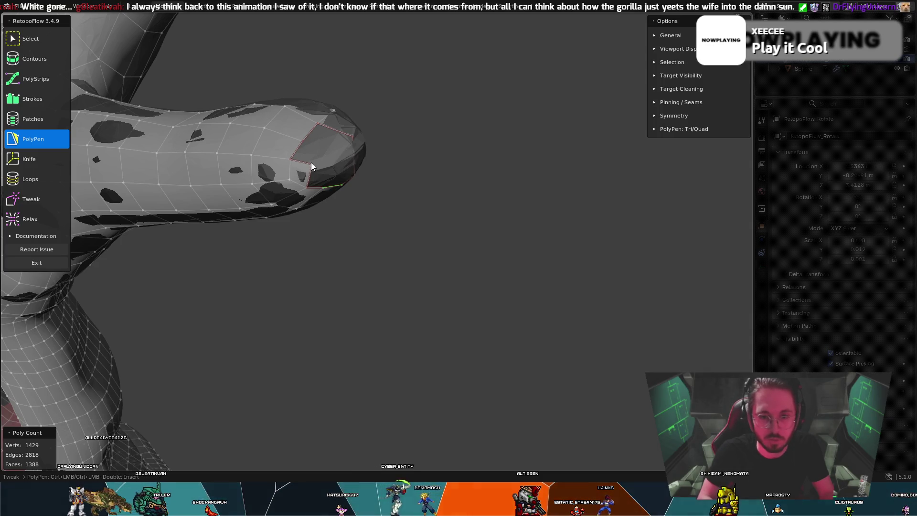
pyautogui.press('8')
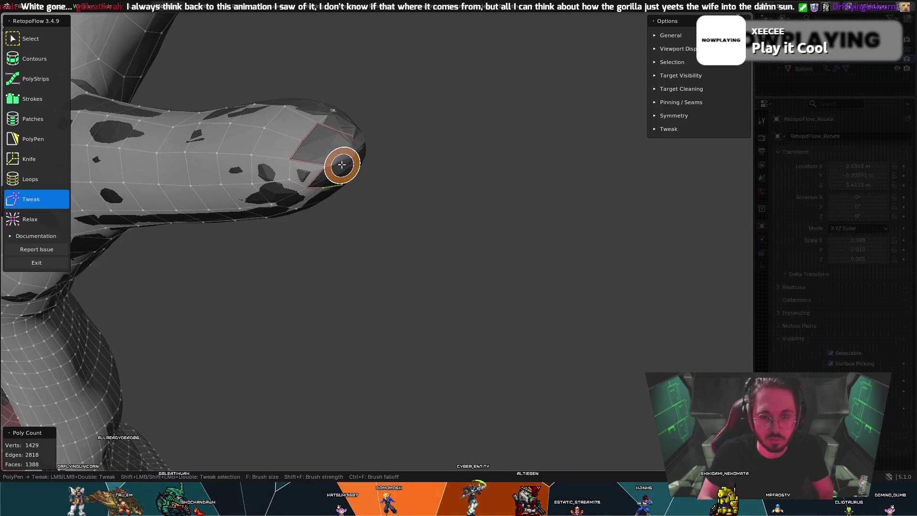
pyautogui.press('5')
pyautogui.moveTo(341, 159)
pyautogui.mouseDown(button='middle')
pyautogui.moveTo(314, 123)
pyautogui.moveTo(280, 115)
pyautogui.moveTo(353, 136)
pyautogui.moveTo(308, 139)
pyautogui.moveTo(343, 143)
pyautogui.moveTo(320, 123)
pyautogui.mouseUp(button='middle')
pyautogui.press('8')
pyautogui.press('5')
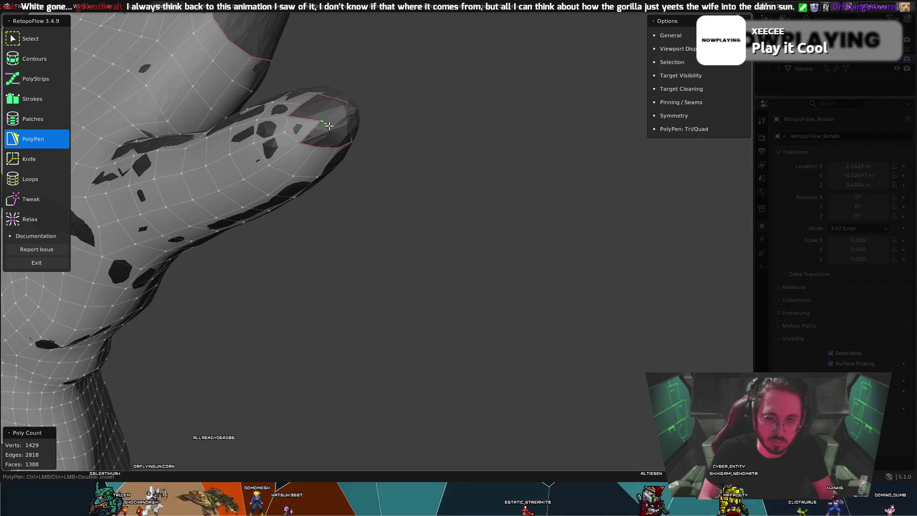
pyautogui.click(326, 124)
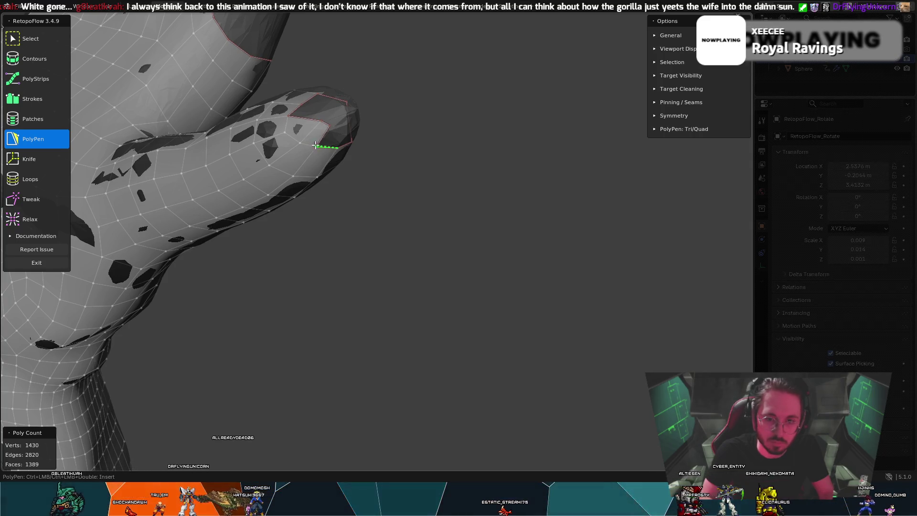
pyautogui.moveTo(327, 133)
pyautogui.mouseDown(button='middle')
pyautogui.moveTo(296, 137)
pyautogui.moveTo(312, 128)
pyautogui.mouseUp(button='middle')
pyautogui.press('8')
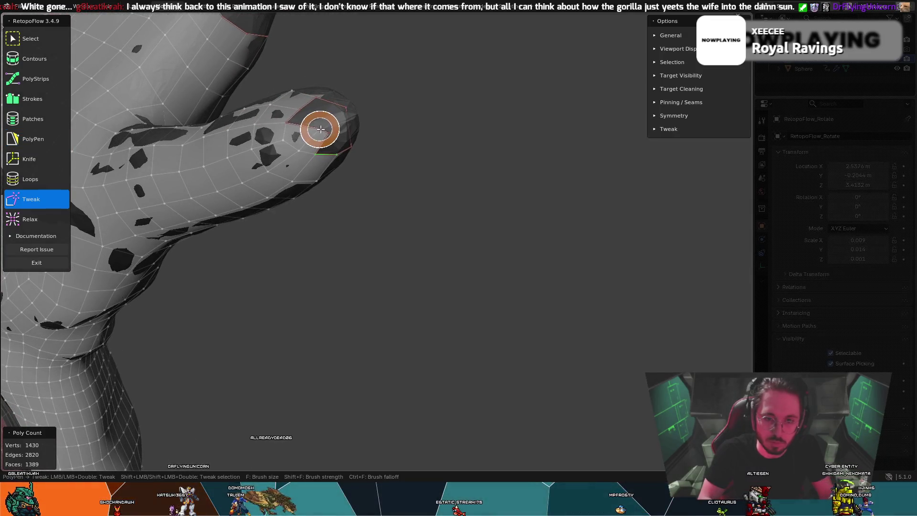
pyautogui.press('5')
pyautogui.moveTo(324, 122)
pyautogui.mouseDown(button='middle')
pyautogui.moveTo(285, 112)
pyautogui.moveTo(328, 159)
pyautogui.moveTo(318, 142)
pyautogui.moveTo(316, 82)
pyautogui.mouseUp(button='middle')
pyautogui.press('8')
# Step: Remove the stray edge, then select, smooth and delete the extra edge loop along the thumb's underside
pyautogui.hotkey('ctrl', 'z')
pyautogui.hotkey('ctrl', 'z')
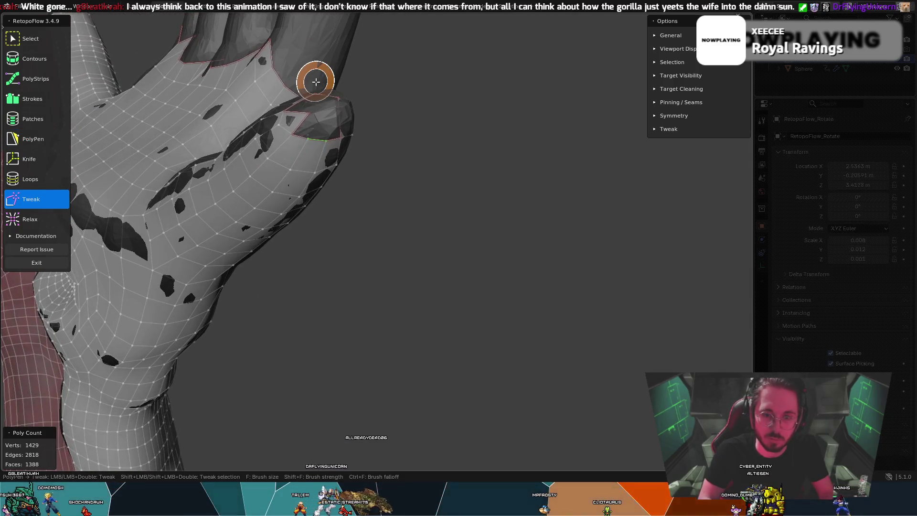
pyautogui.press('5')
pyautogui.hotkey('ctrl', 'z')
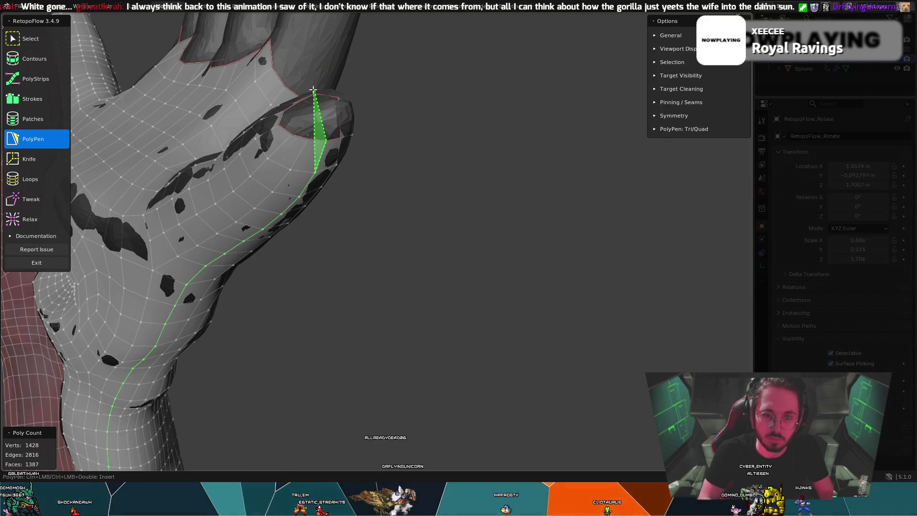
pyautogui.press('9')
pyautogui.moveTo(309, 119); pyautogui.dragTo(432, 132, button='middle')
pyautogui.keyDown('shift'); pyautogui.doubleClick(455, 150); pyautogui.keyUp('shift')
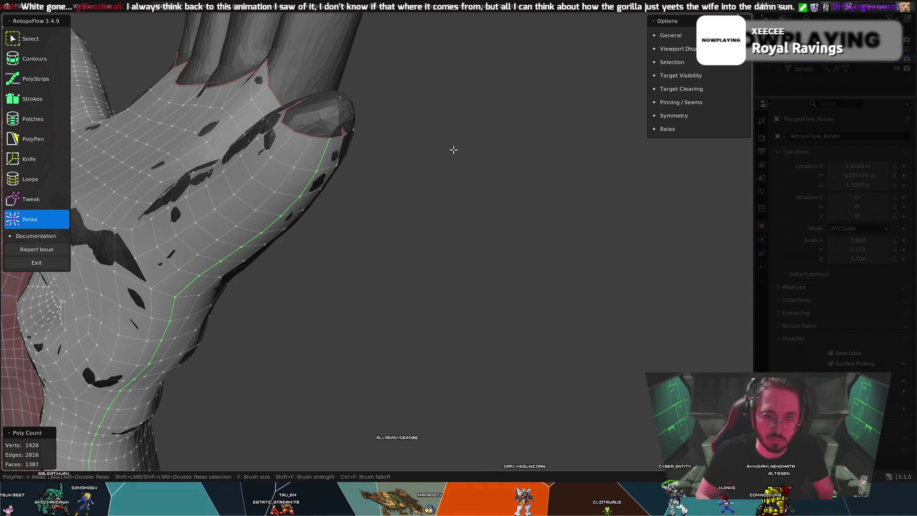
pyautogui.hotkey('ctrl', 'z')
pyautogui.hotkey('ctrl', 'z')
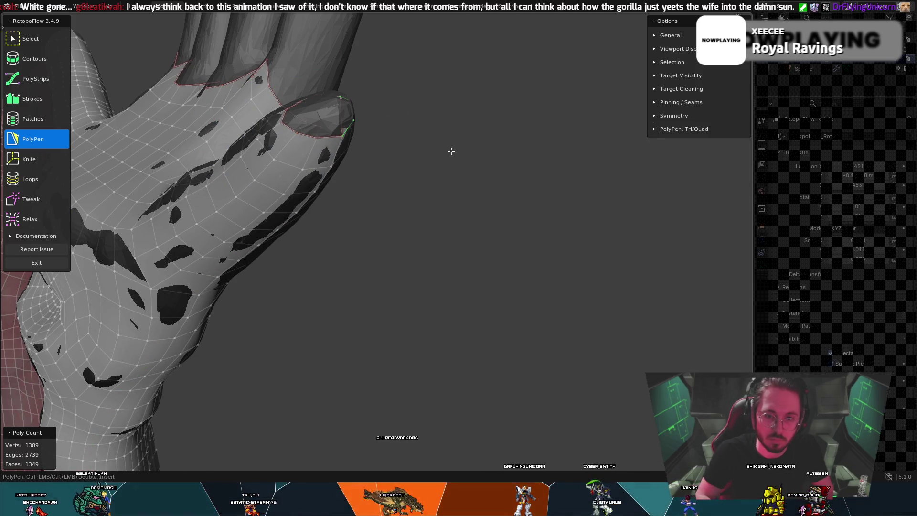
pyautogui.press('7')
pyautogui.moveTo(451, 154)
pyautogui.mouseDown(button='middle')
pyautogui.moveTo(411, 139)
pyautogui.moveTo(337, 170)
pyautogui.mouseUp(button='middle')
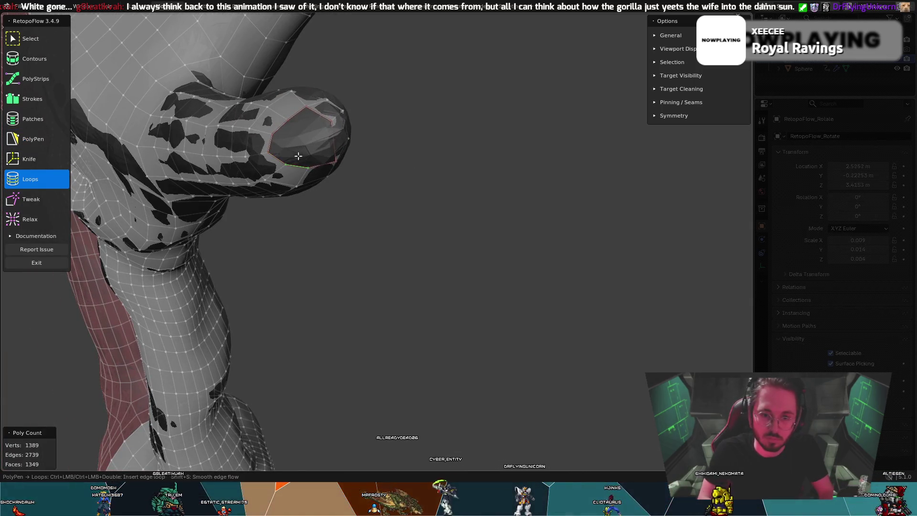
# Step: Patch the remaining thumb cap gaps with new quads and reshape them, reaching 1391 vertices and 1354 faces
pyautogui.press('5')
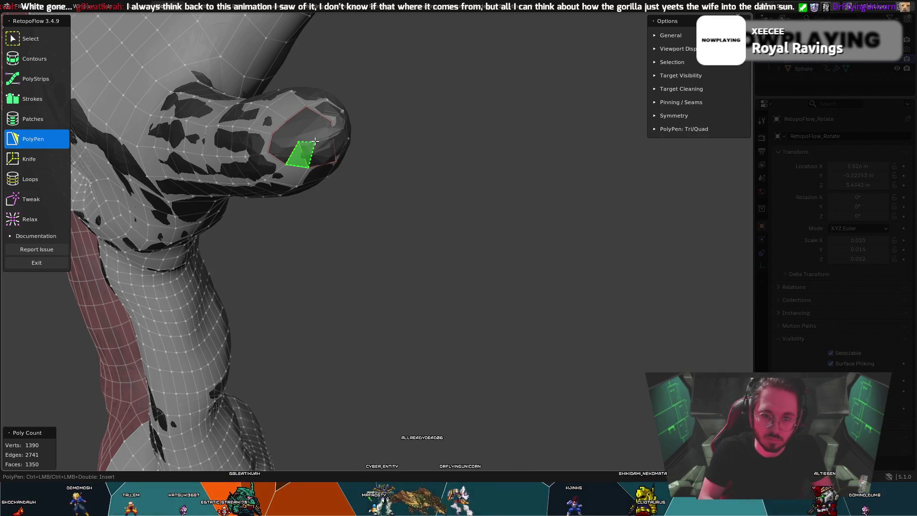
pyautogui.moveTo(326, 129); pyautogui.dragTo(316, 113, button='middle')
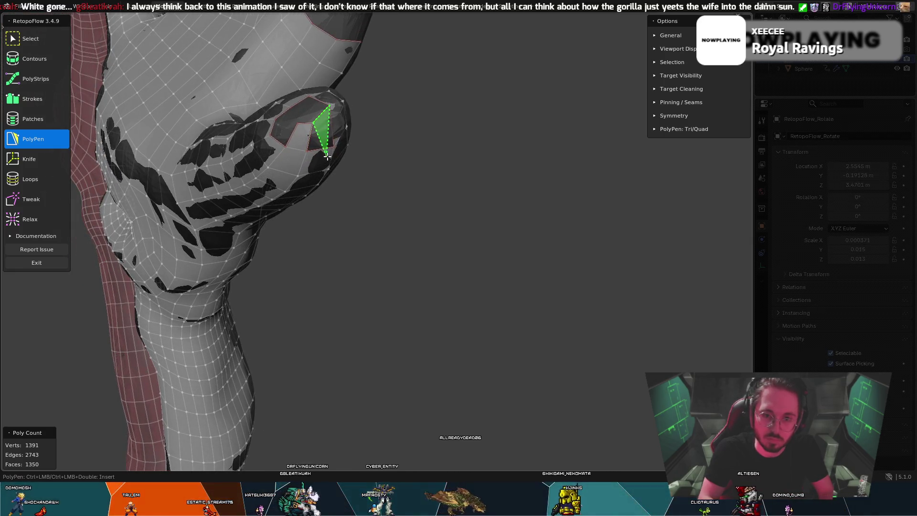
pyautogui.moveTo(324, 150); pyautogui.dragTo(315, 147, button='middle')
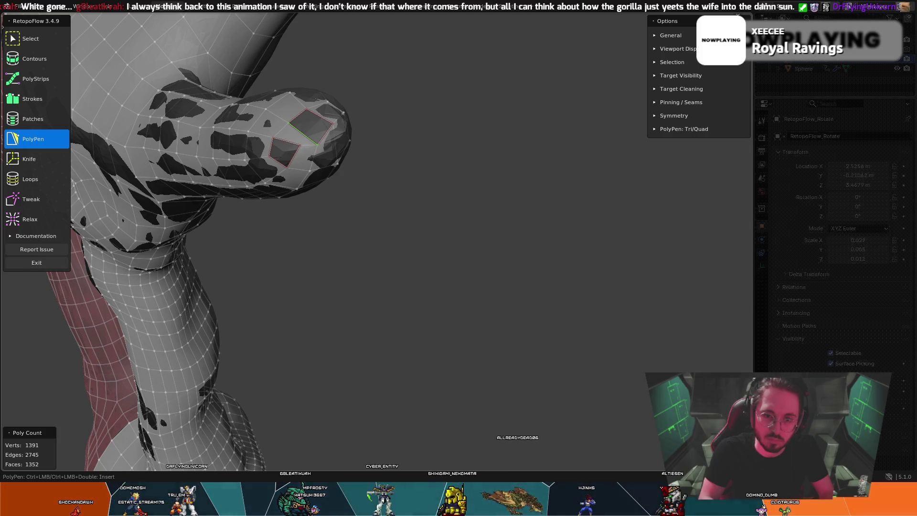
pyautogui.press('t')
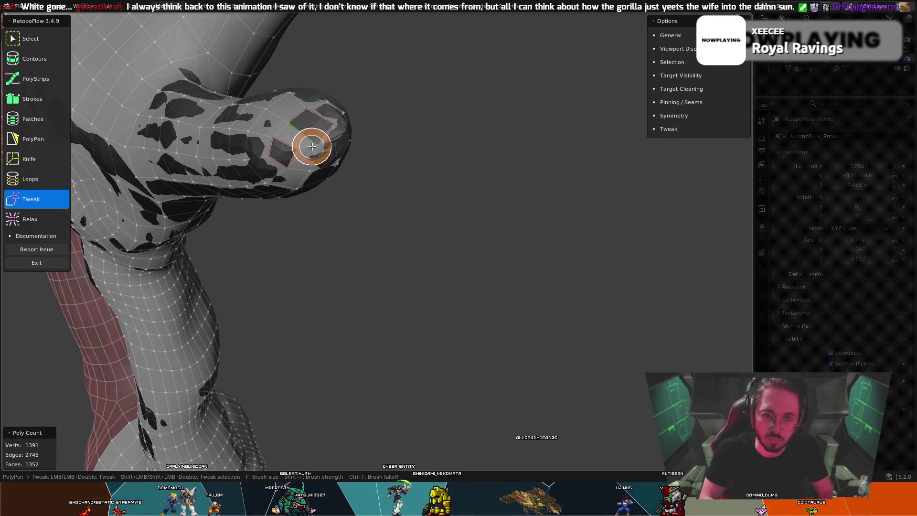
pyautogui.moveTo(315, 154); pyautogui.dragTo(311, 169)
pyautogui.press('5')
pyautogui.moveTo(322, 152)
pyautogui.mouseDown(button='middle')
pyautogui.moveTo(291, 145)
pyautogui.moveTo(324, 122)
pyautogui.mouseUp(button='middle')
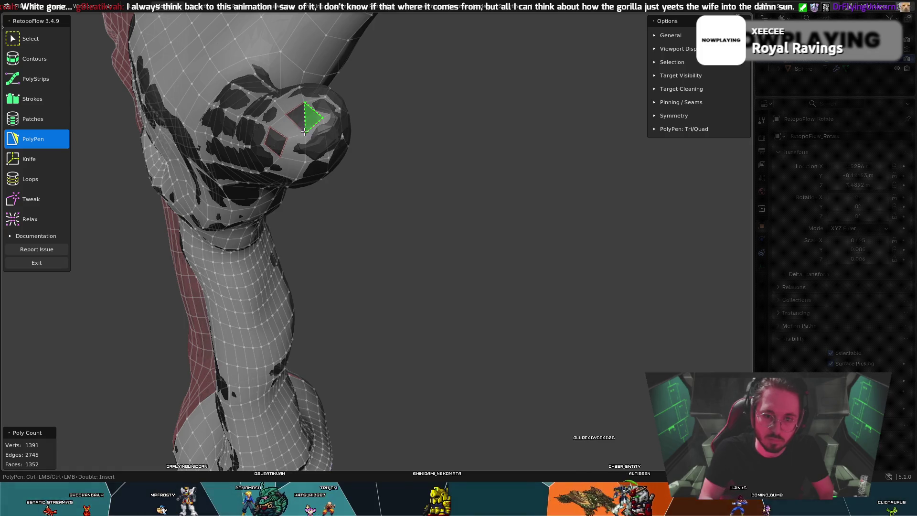
pyautogui.moveTo(303, 142); pyautogui.dragTo(301, 139, button='middle')
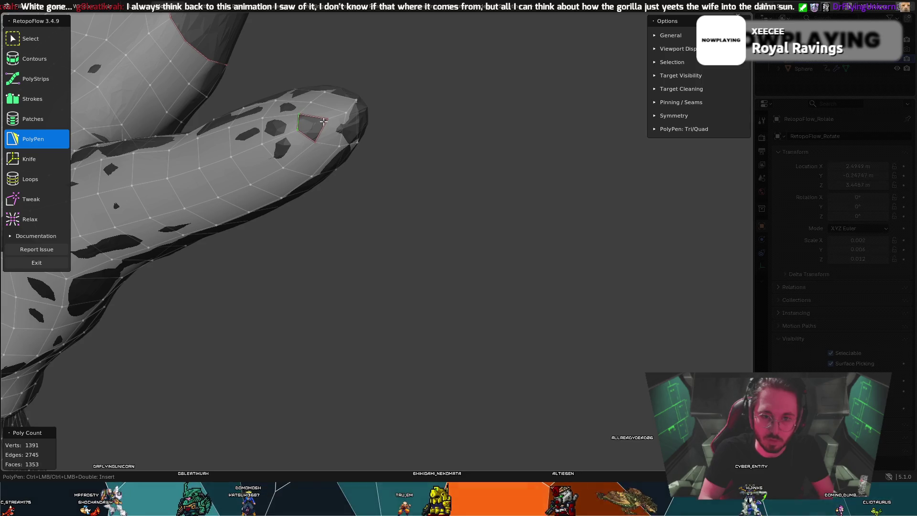
pyautogui.moveTo(320, 131)
pyautogui.mouseDown(button='middle')
pyautogui.moveTo(218, 137)
pyautogui.moveTo(203, 172)
pyautogui.moveTo(315, 113)
pyautogui.moveTo(293, 122)
pyautogui.mouseUp(button='middle')
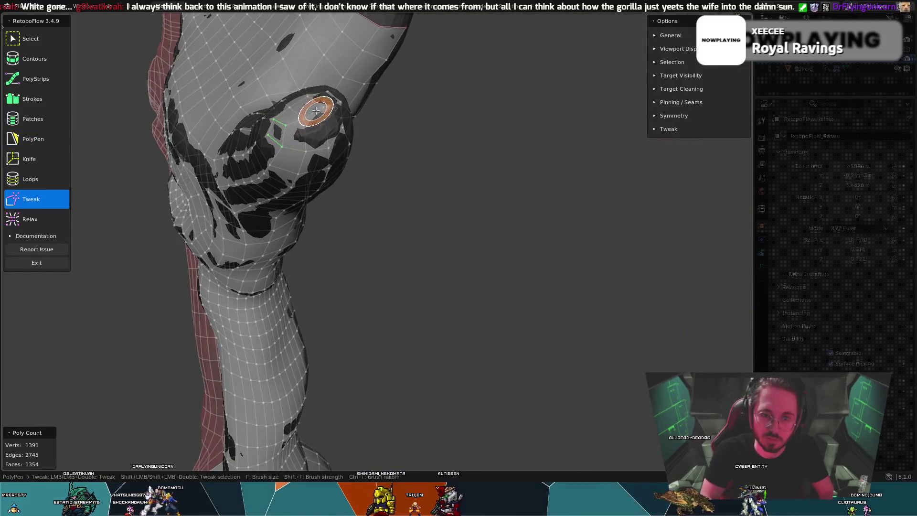
pyautogui.moveTo(120, 209)
pyautogui.mouseDown(button='middle')
pyautogui.moveTo(264, 132)
pyautogui.moveTo(75, 220)
pyautogui.moveTo(406, 229)
pyautogui.moveTo(388, 250)
pyautogui.moveTo(310, 208)
pyautogui.moveTo(358, 185)
pyautogui.moveTo(374, 191)
pyautogui.moveTo(337, 199)
pyautogui.mouseUp(button='middle')
pyautogui.click(64, 218)
pyautogui.press('8')
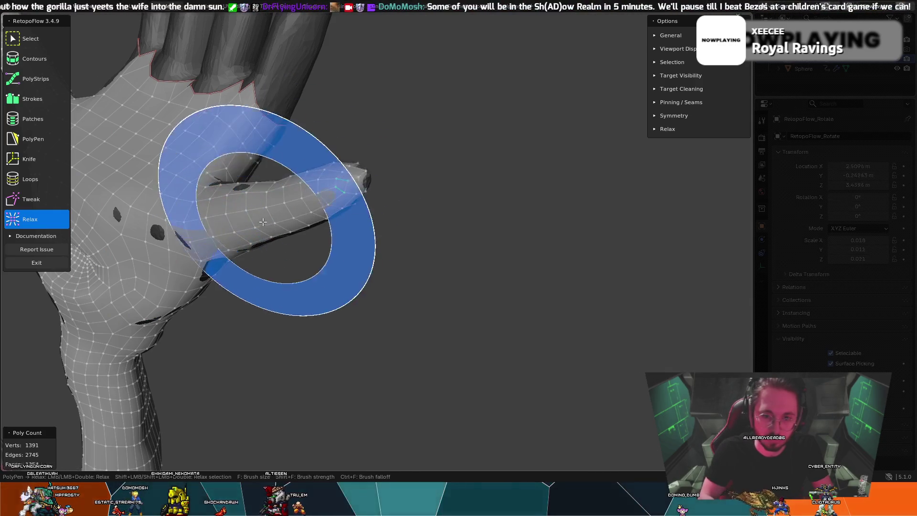
# Step: Shrink the relax brush radius with F and smooth the palm and thumb, still 1391 vertices
pyautogui.press('f')
pyautogui.press('f')
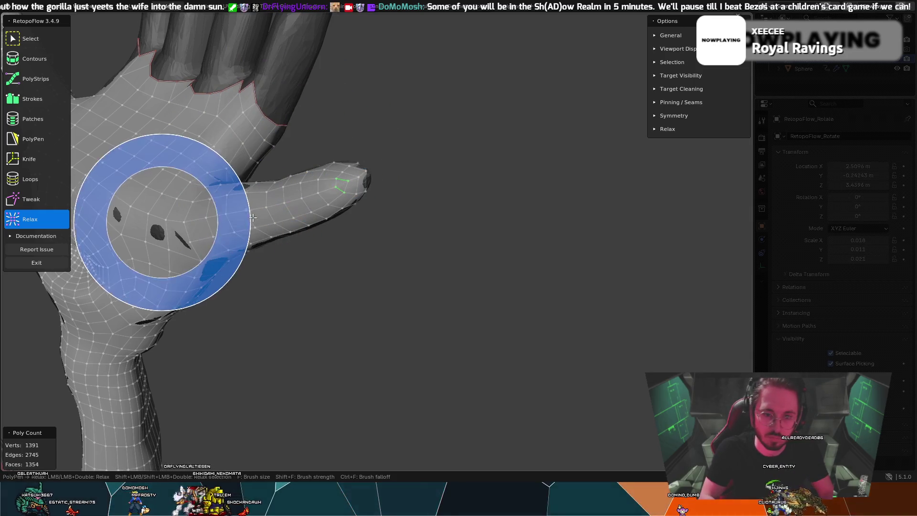
pyautogui.click(184, 224)
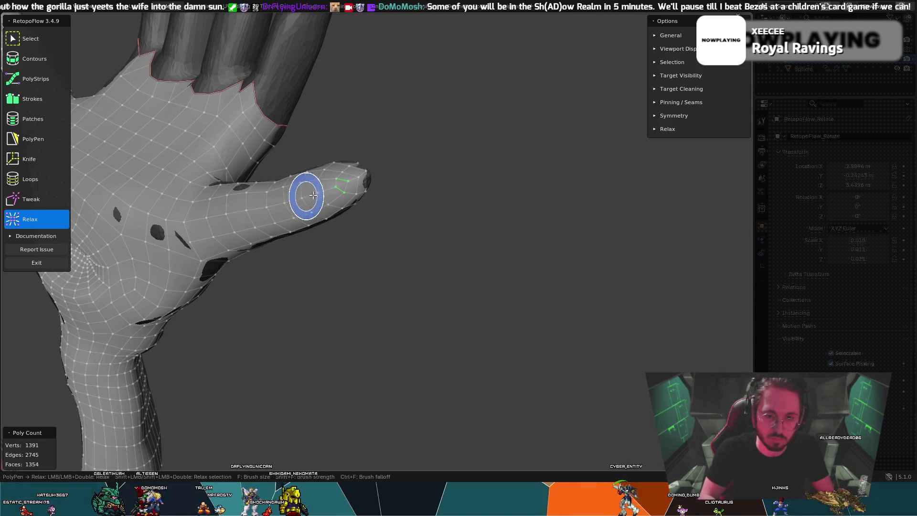
pyautogui.moveTo(304, 195); pyautogui.dragTo(461, 182, button='middle')
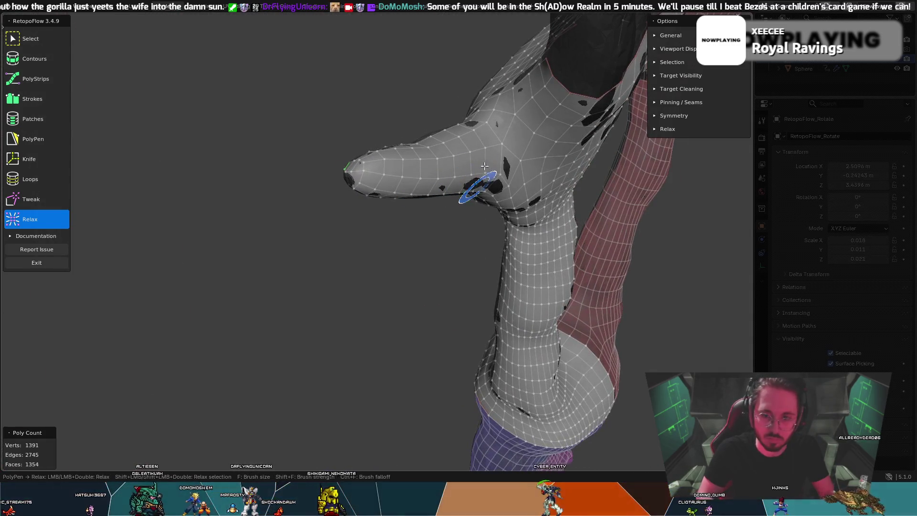
pyautogui.moveTo(459, 168)
pyautogui.mouseDown(button='middle')
pyautogui.moveTo(579, 197)
pyautogui.moveTo(282, 277)
pyautogui.moveTo(409, 348)
pyautogui.moveTo(467, 337)
pyautogui.moveTo(418, 449)
pyautogui.moveTo(509, 308)
pyautogui.moveTo(465, 385)
pyautogui.moveTo(425, 408)
pyautogui.moveTo(471, 76)
pyautogui.mouseUp(button='middle')
pyautogui.press('f')
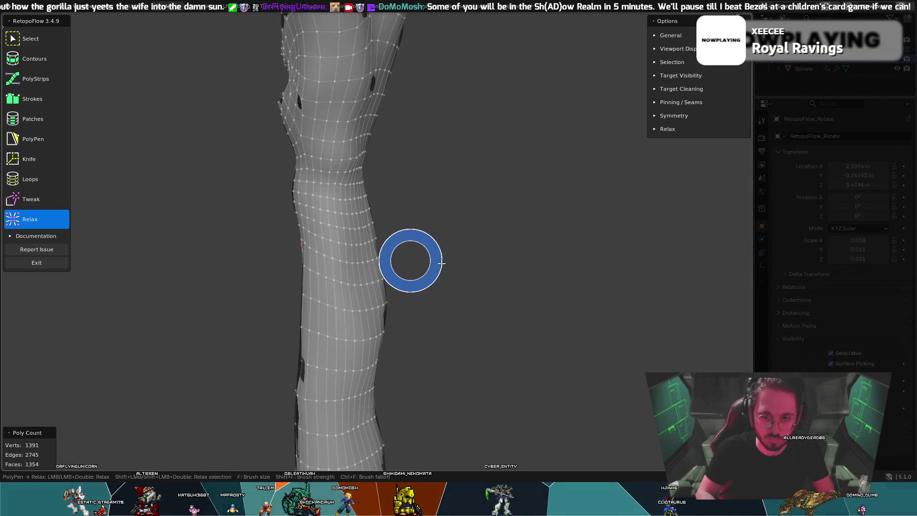
pyautogui.click(466, 260)
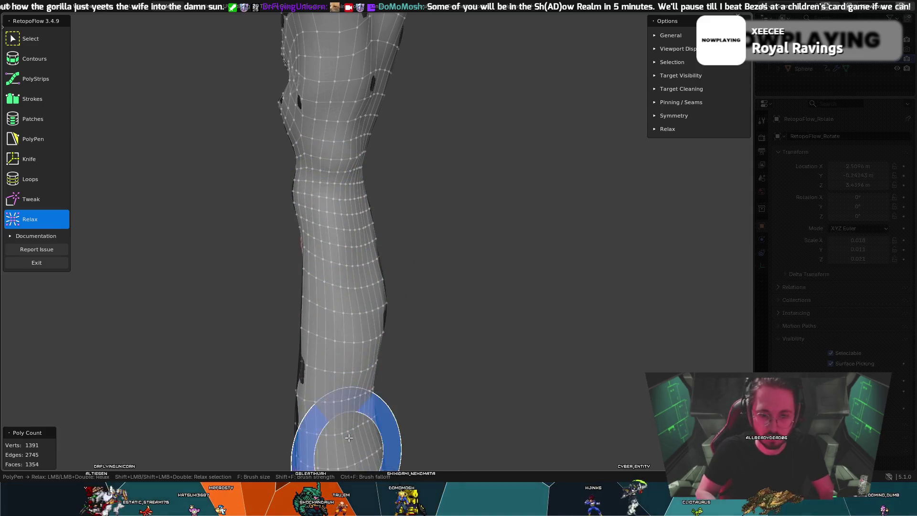
pyautogui.scroll(5, 445, 352)
pyautogui.scroll(-5, 250, 418)
pyautogui.scroll(4, 313, 338)
pyautogui.moveTo(312, 338)
pyautogui.mouseDown(button='middle')
pyautogui.moveTo(557, 270)
pyautogui.moveTo(399, 337)
pyautogui.moveTo(381, 334)
pyautogui.moveTo(299, 399)
pyautogui.moveTo(282, 296)
pyautogui.moveTo(377, 175)
pyautogui.moveTo(426, 148)
pyautogui.moveTo(386, 184)
pyautogui.moveTo(395, 217)
pyautogui.moveTo(428, 225)
pyautogui.moveTo(370, 230)
pyautogui.mouseUp(button='middle')
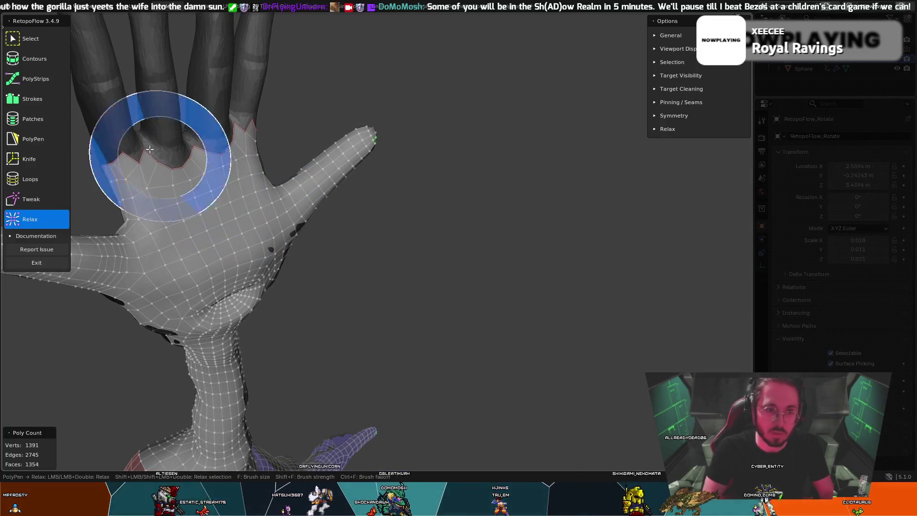
pyautogui.click(32, 39)
pyautogui.press('7')
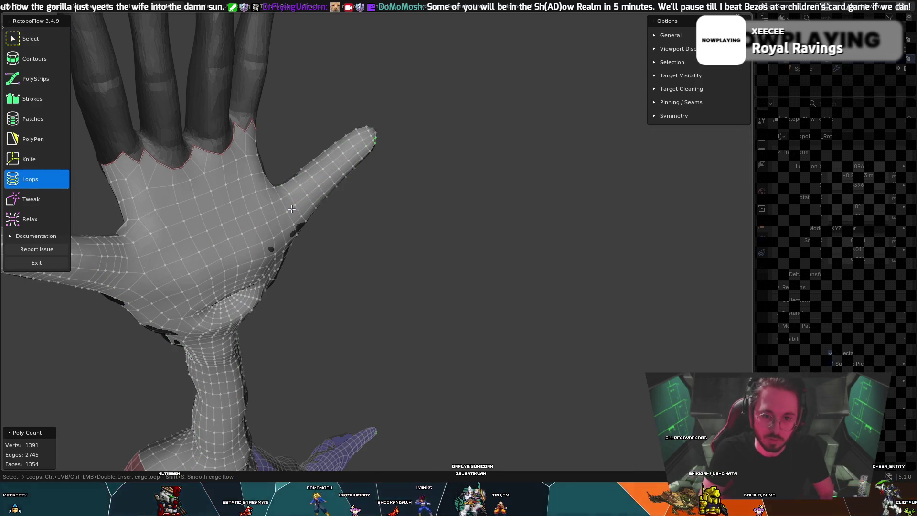
# Step: Insert three crosswise edge loops across the thumb and undo the stray lengthwise loop
pyautogui.keyDown('ctrl'); pyautogui.click(298, 192); pyautogui.keyUp('ctrl')
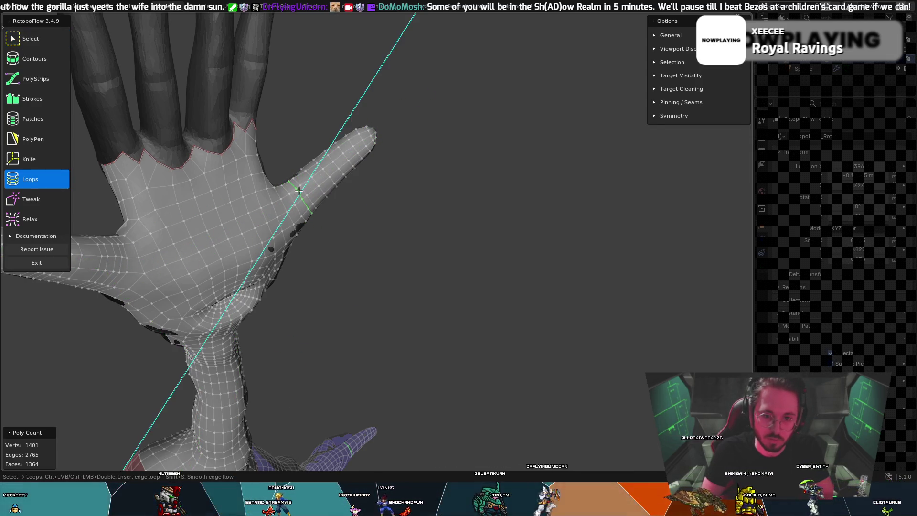
pyautogui.press('1')
pyautogui.moveTo(297, 192); pyautogui.dragTo(303, 146, button='middle')
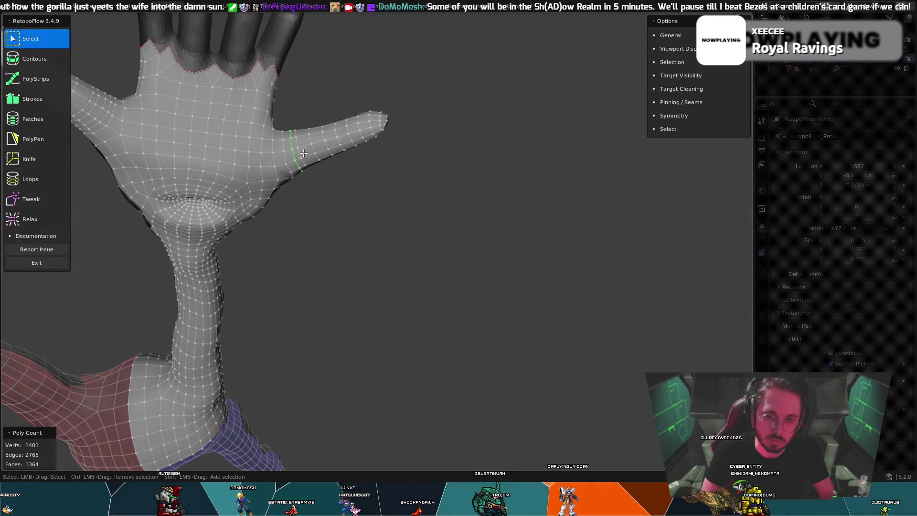
pyautogui.press('7')
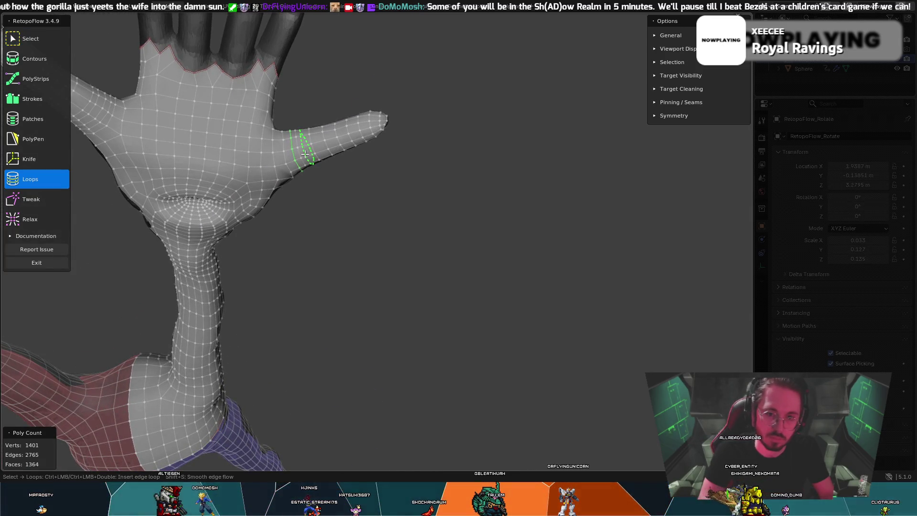
pyautogui.keyDown('ctrl'); pyautogui.click(305, 154); pyautogui.keyUp('ctrl')
pyautogui.press('1')
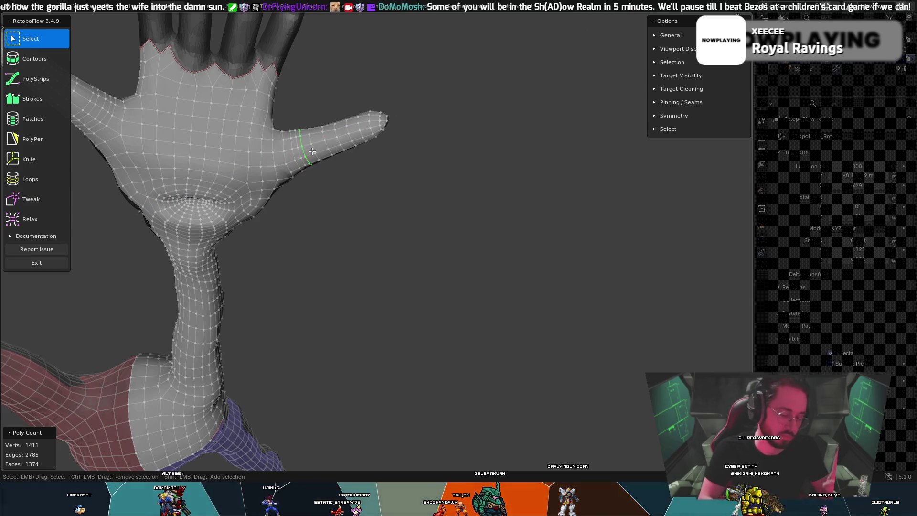
pyautogui.moveTo(373, 127); pyautogui.dragTo(365, 77, button='middle')
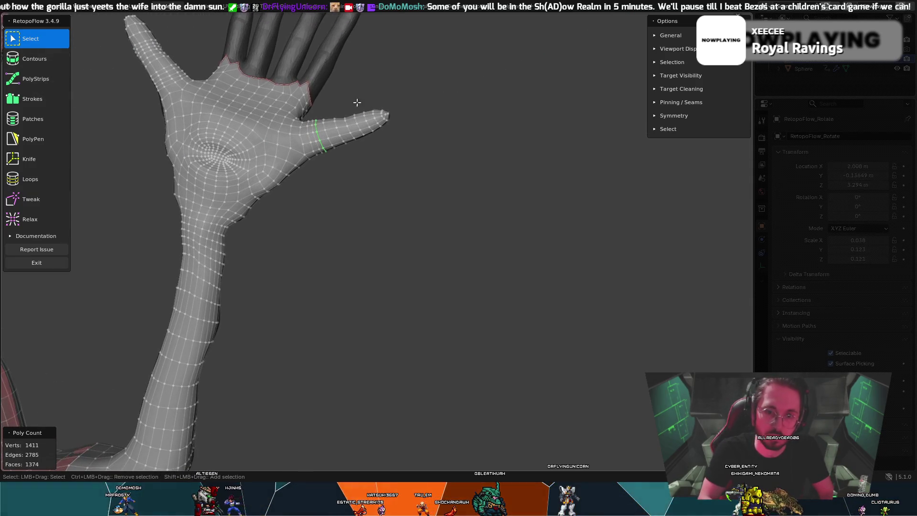
pyautogui.press('7')
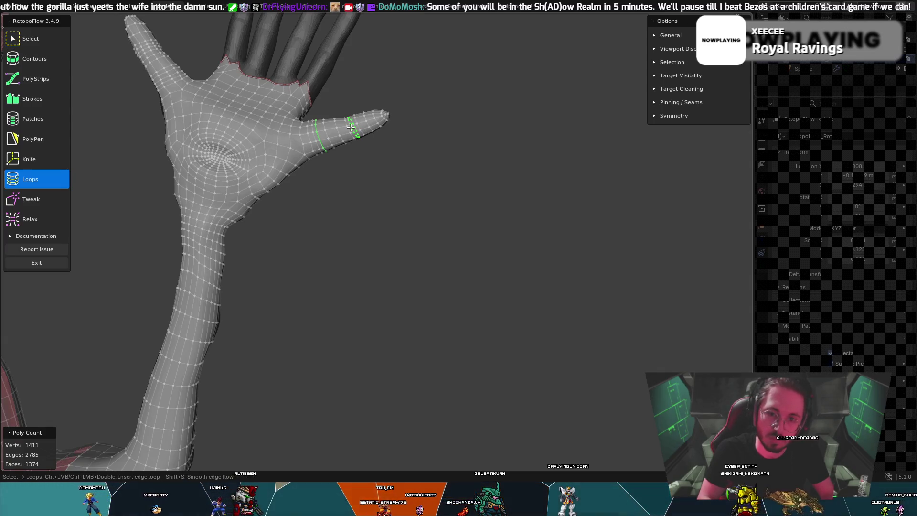
pyautogui.keyDown('ctrl'); pyautogui.click(353, 127); pyautogui.keyUp('ctrl')
pyautogui.press('1')
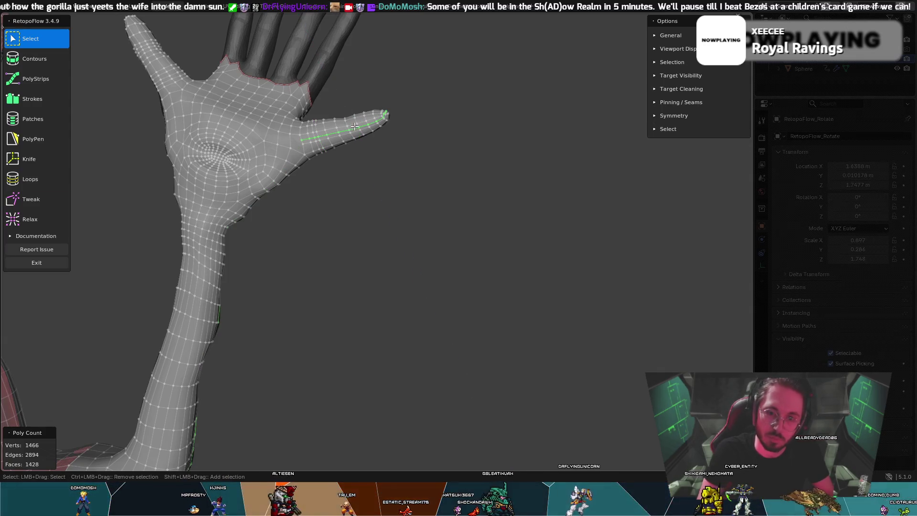
pyautogui.press('7')
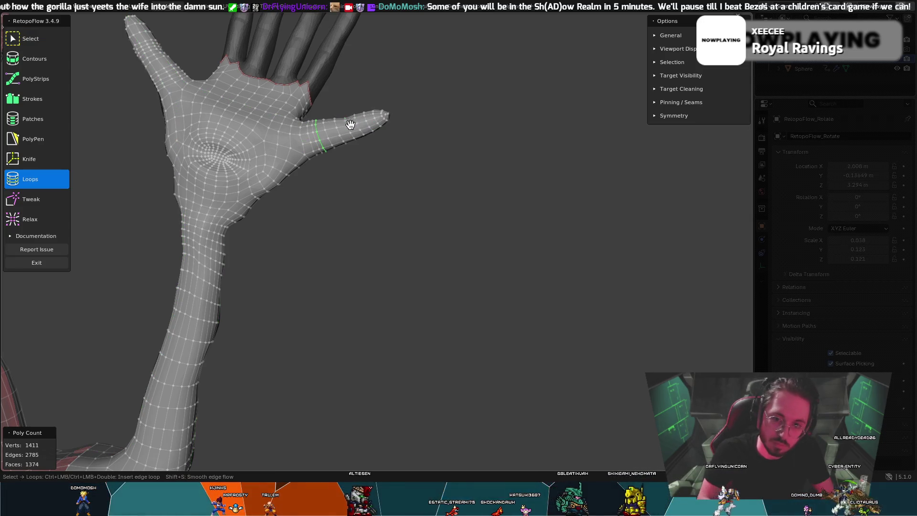
# Step: Insert two more crosswise loops toward the thumb base, reaching 1451 vertices and 1414 faces
pyautogui.keyDown('shift'); pyautogui.moveTo(344, 120); pyautogui.dragTo(419, 167, button='middle'); pyautogui.keyUp('shift')
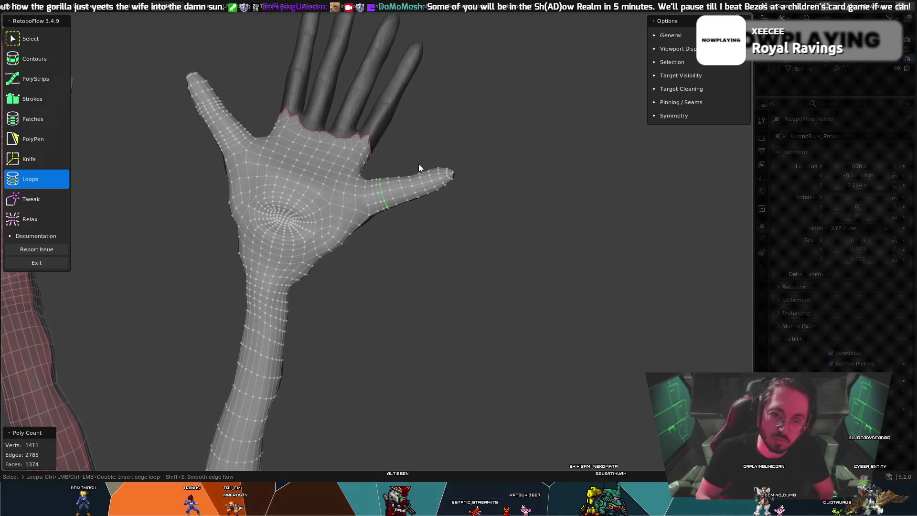
pyautogui.scroll(-2, 409, 166)
pyautogui.scroll(-1, 422, 132)
pyautogui.scroll(-1, 377, 166)
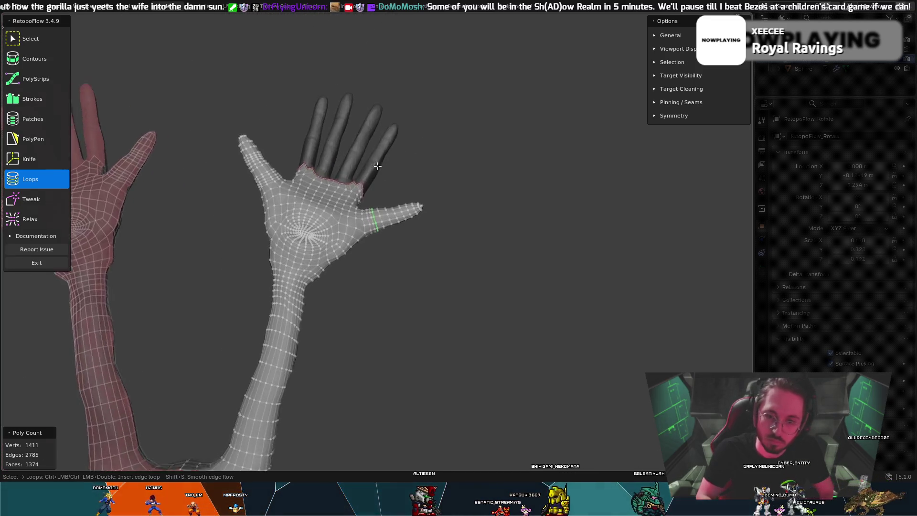
pyautogui.scroll(3, 450, 127)
pyautogui.scroll(2, 545, 97)
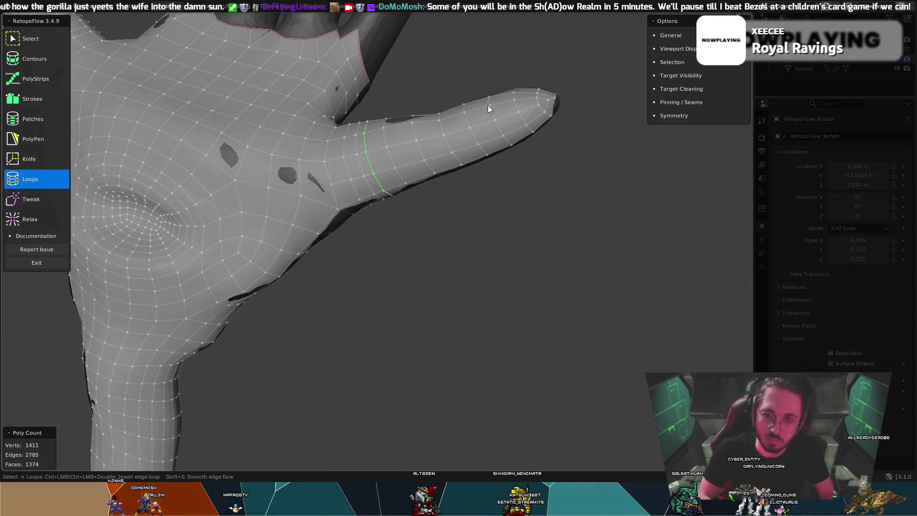
pyautogui.moveTo(488, 105); pyautogui.dragTo(452, 114, button='middle')
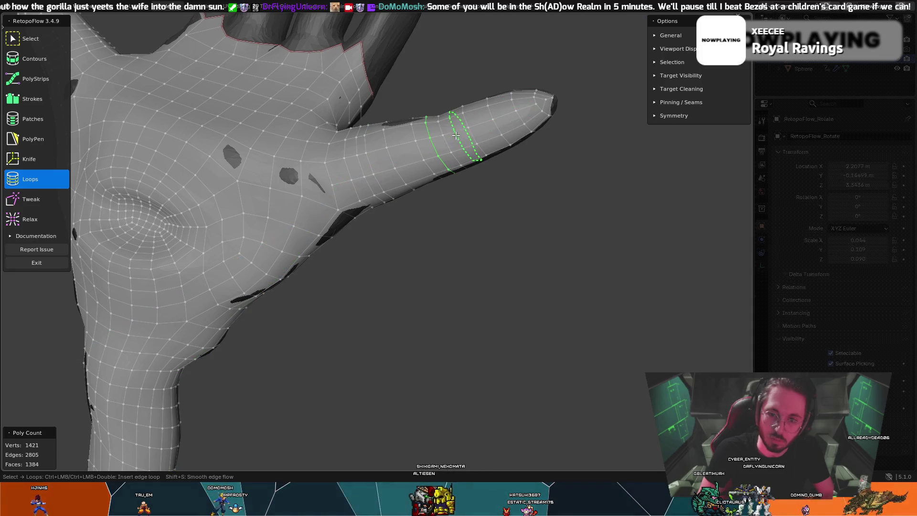
pyautogui.moveTo(471, 115)
pyautogui.mouseDown(button='middle')
pyautogui.moveTo(487, 79)
pyautogui.moveTo(507, 88)
pyautogui.moveTo(508, 121)
pyautogui.moveTo(499, 87)
pyautogui.moveTo(455, 137)
pyautogui.mouseUp(button='middle')
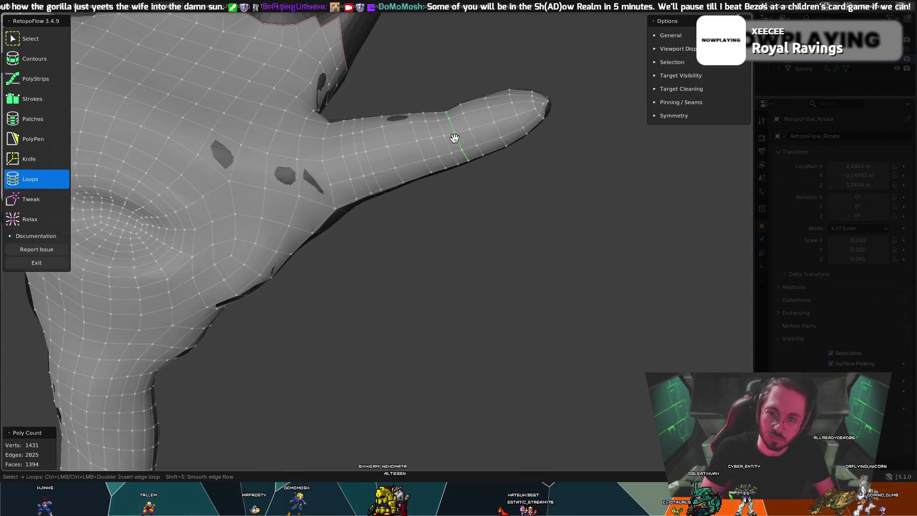
pyautogui.keyDown('ctrl'); pyautogui.click(466, 147); pyautogui.keyUp('ctrl')
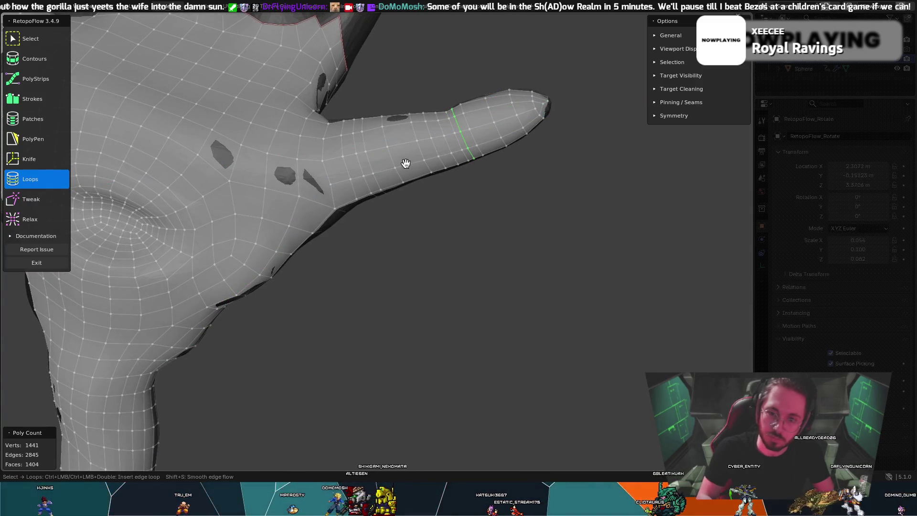
pyautogui.click(376, 176)
pyautogui.keyDown('ctrl'); pyautogui.click(352, 161); pyautogui.keyUp('ctrl')
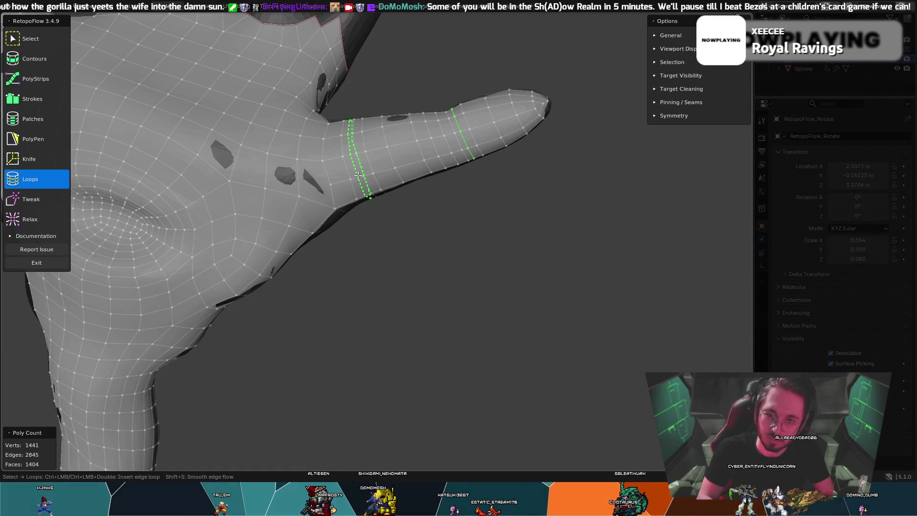
pyautogui.moveTo(388, 152)
pyautogui.mouseDown(button='middle')
pyautogui.moveTo(437, 199)
pyautogui.moveTo(463, 202)
pyautogui.moveTo(391, 186)
pyautogui.moveTo(410, 138)
pyautogui.moveTo(370, 178)
pyautogui.moveTo(332, 169)
pyautogui.moveTo(322, 139)
pyautogui.moveTo(328, 155)
pyautogui.moveTo(369, 160)
pyautogui.moveTo(401, 180)
pyautogui.moveTo(416, 76)
pyautogui.moveTo(556, 134)
pyautogui.moveTo(617, 276)
pyautogui.moveTo(607, 205)
pyautogui.moveTo(620, 144)
pyautogui.moveTo(582, 173)
pyautogui.mouseUp(button='middle')
pyautogui.scroll(-3, 581, 173)
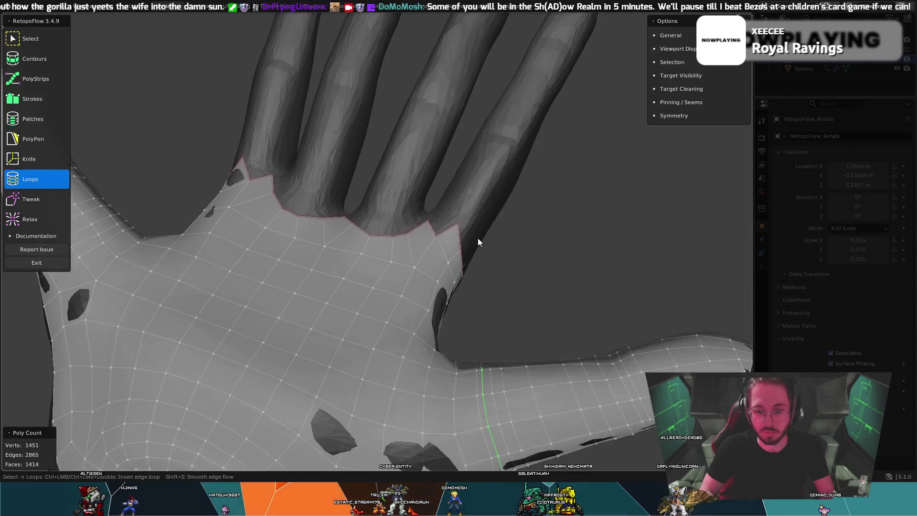
pyautogui.scroll(-2, 477, 242)
pyautogui.scroll(-2, 529, 222)
pyautogui.scroll(-1, 469, 263)
pyautogui.moveTo(378, 318)
pyautogui.mouseDown(button='middle')
pyautogui.moveTo(393, 278)
pyautogui.moveTo(478, 256)
pyautogui.moveTo(472, 246)
pyautogui.mouseUp(button='middle')
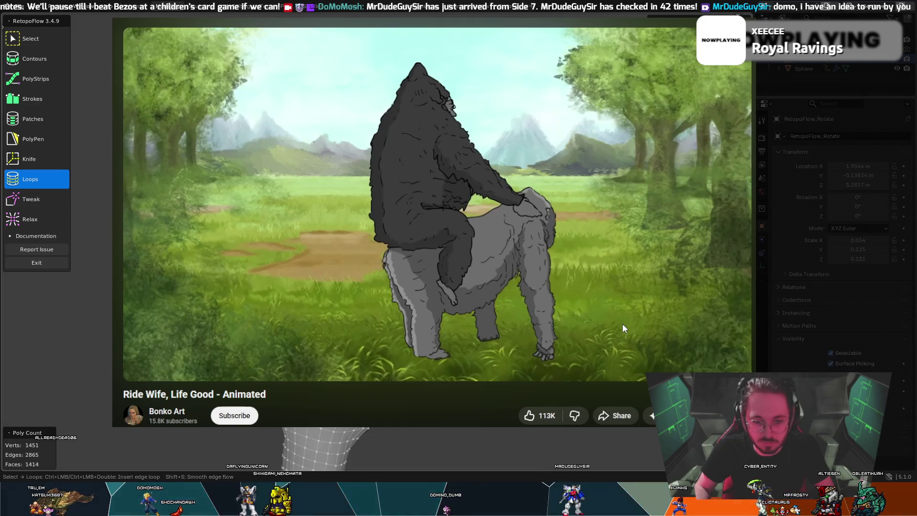
# Step: Play the 'Ride Wife, Life Good' YouTube video, rewind it to 0:00, replay and pause about nine seconds in
pyautogui.click(623, 329)
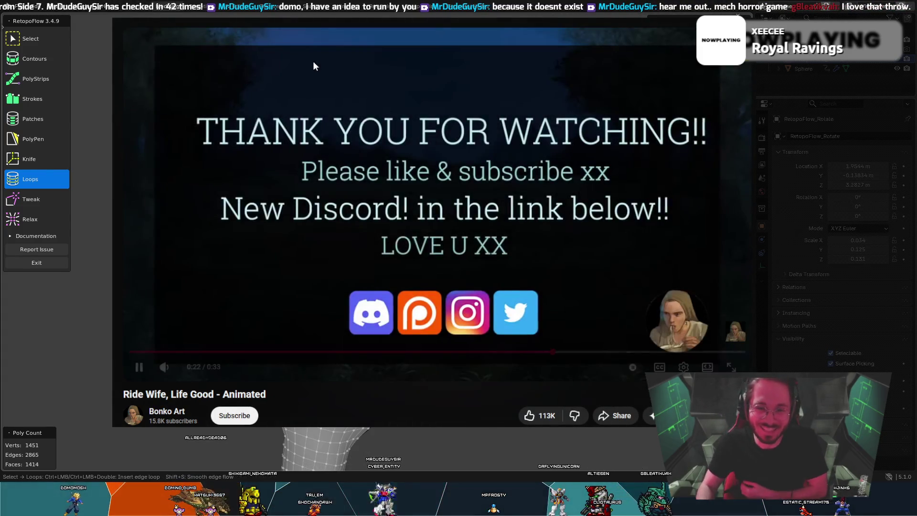
pyautogui.click(199, 275)
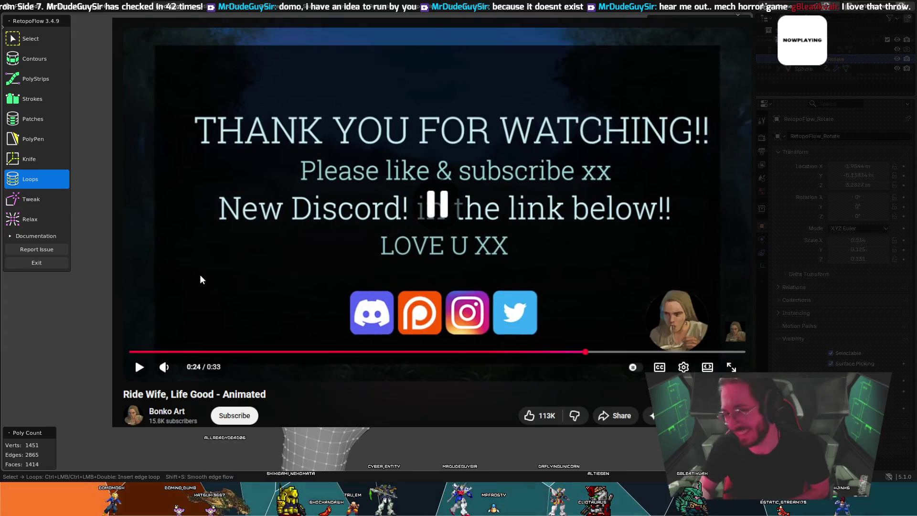
pyautogui.click(132, 352)
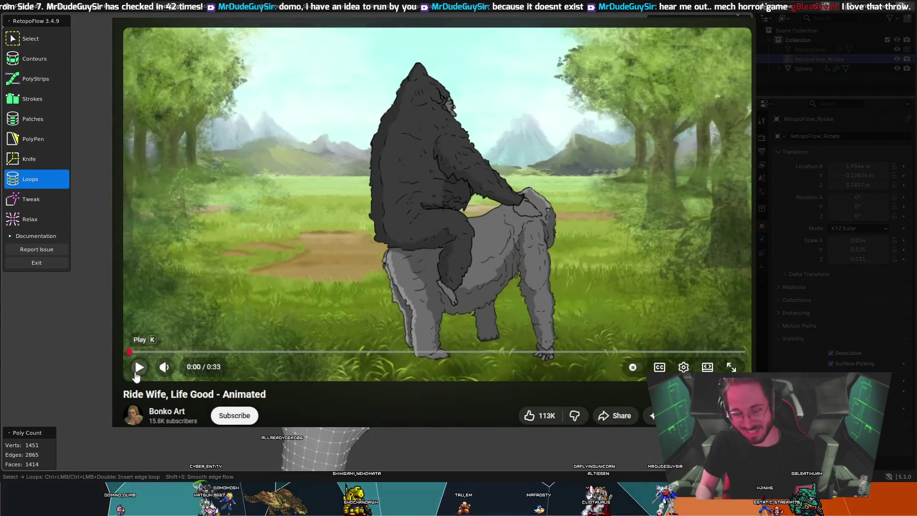
pyautogui.moveTo(145, 352)
pyautogui.mouseDown()
pyautogui.moveTo(147, 324)
pyautogui.moveTo(224, 190)
pyautogui.mouseUp()
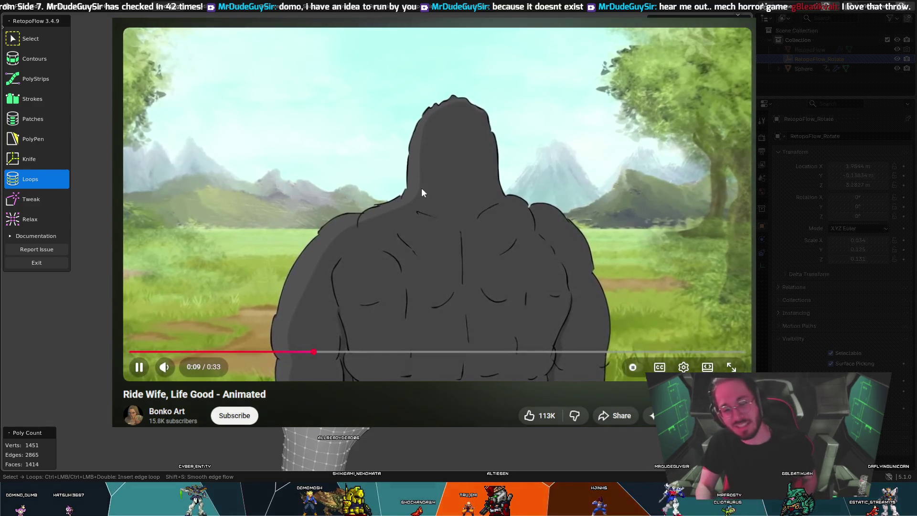
pyautogui.press('space')
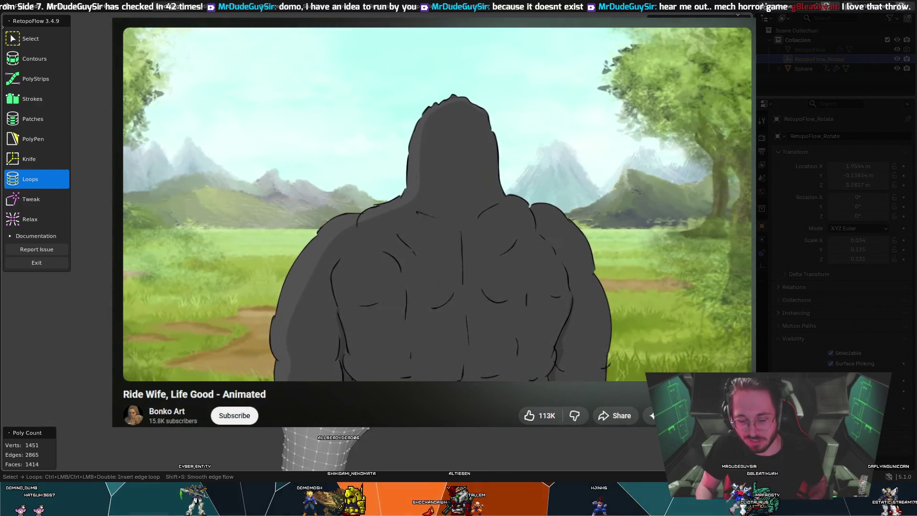
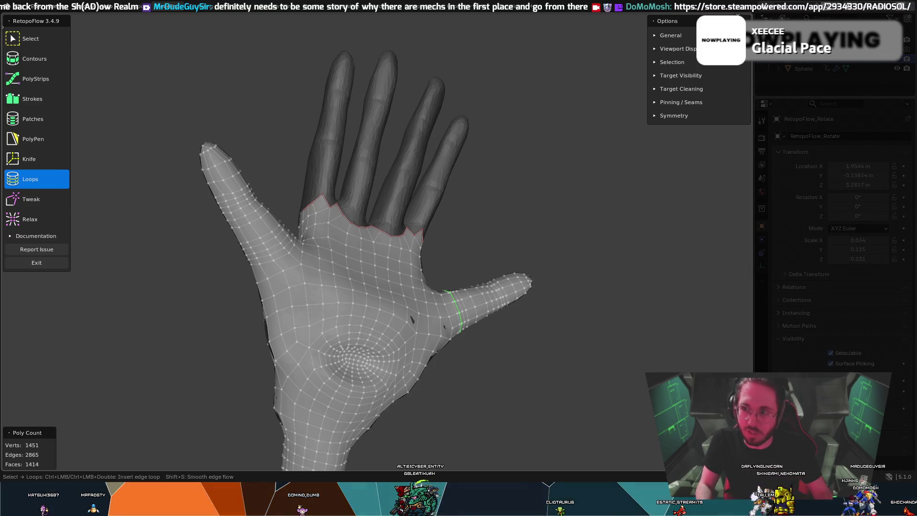
pyautogui.scroll(5, 444, 272)
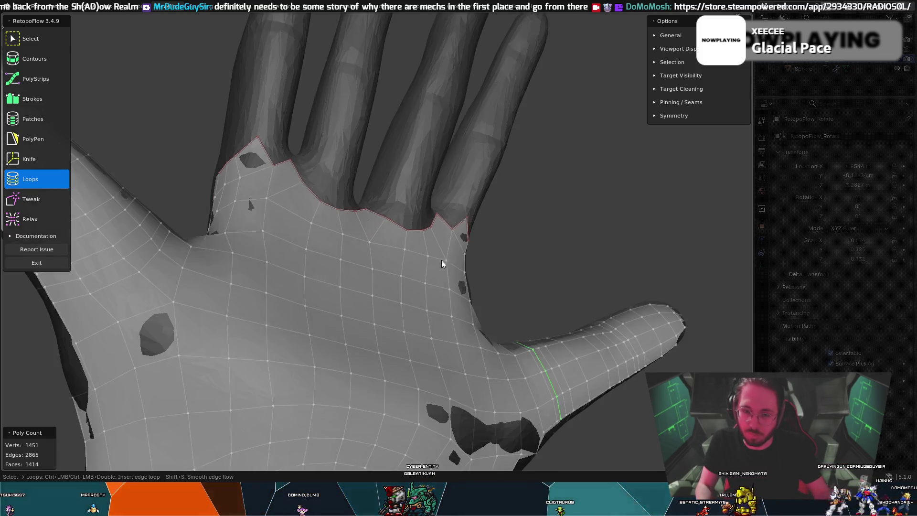
# Step: Make the Relax brush active and orbit around the finger bases and fork to inspect the mesh
pyautogui.moveTo(443, 271)
pyautogui.mouseDown(button='middle')
pyautogui.moveTo(367, 165)
pyautogui.moveTo(456, 166)
pyautogui.moveTo(365, 183)
pyautogui.mouseUp(button='middle')
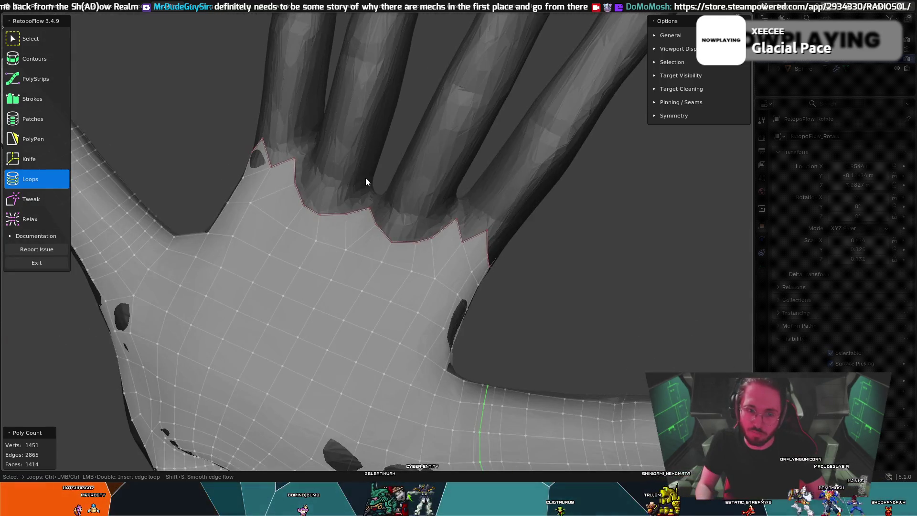
pyautogui.scroll(-1, 350, 147)
pyautogui.scroll(-2, 353, 147)
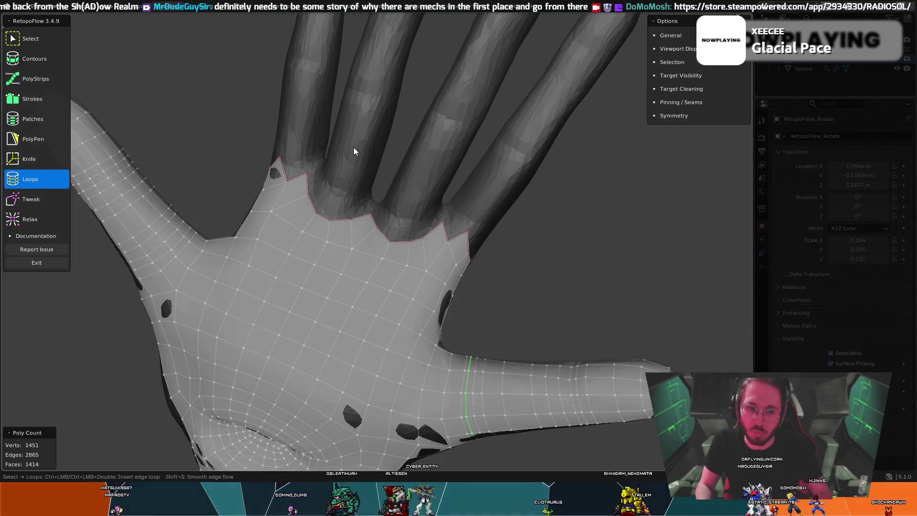
pyautogui.scroll(1, 354, 151)
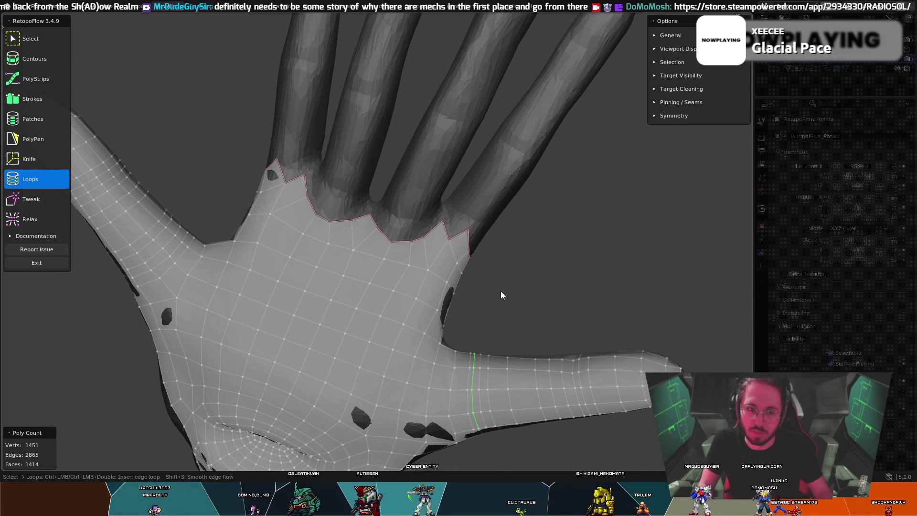
pyautogui.click(58, 216)
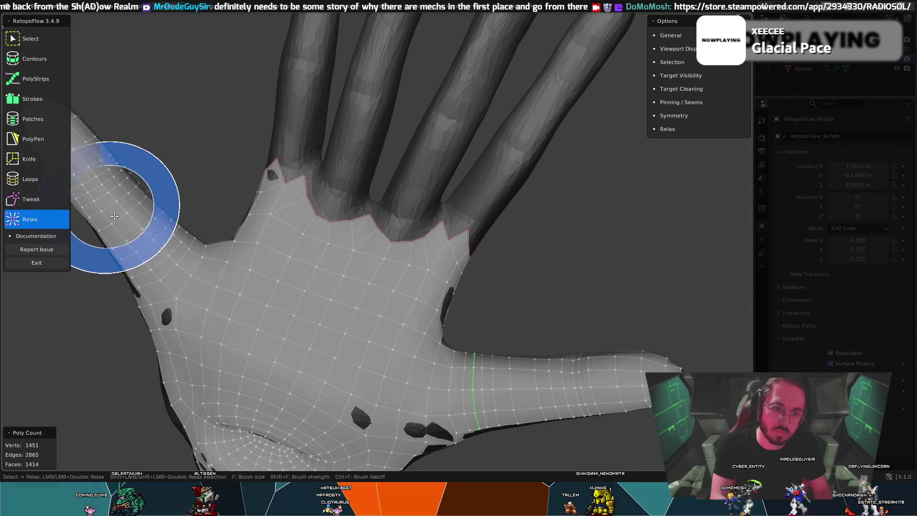
pyautogui.moveTo(614, 287)
pyautogui.mouseDown(button='middle')
pyautogui.moveTo(555, 285)
pyautogui.moveTo(435, 254)
pyautogui.mouseUp(button='middle')
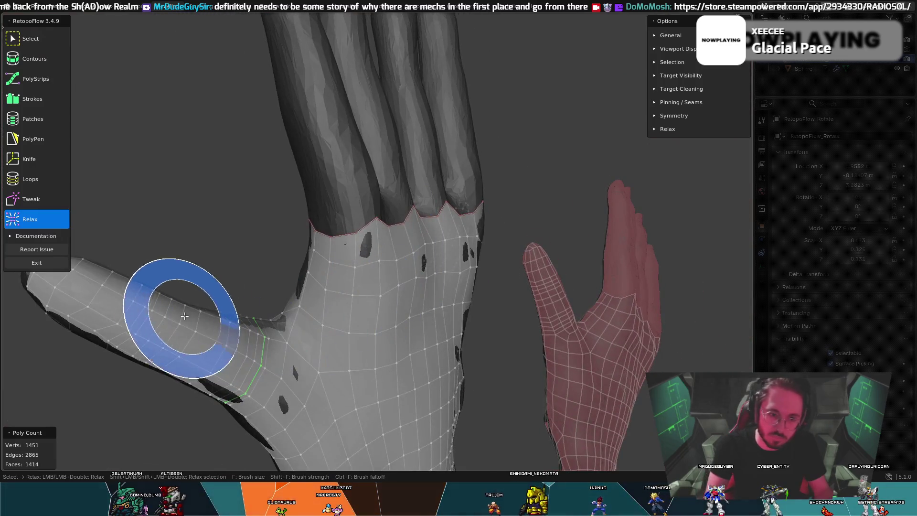
pyautogui.moveTo(133, 338); pyautogui.dragTo(207, 293, button='middle')
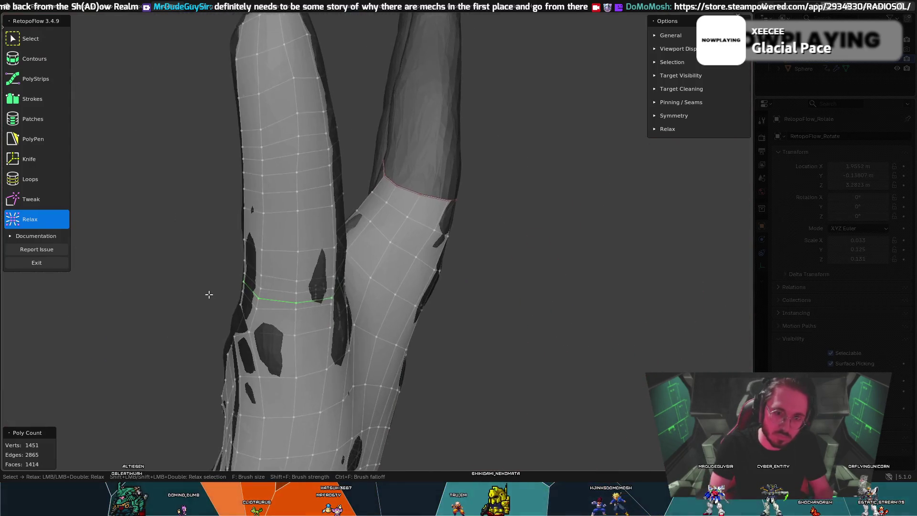
pyautogui.moveTo(414, 233); pyautogui.dragTo(487, 246, button='middle')
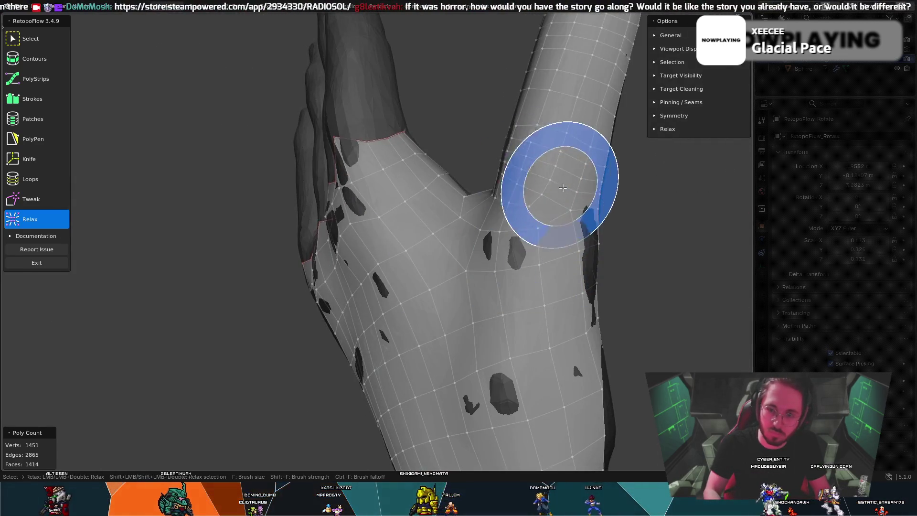
pyautogui.moveTo(553, 184); pyautogui.dragTo(557, 201, button='middle')
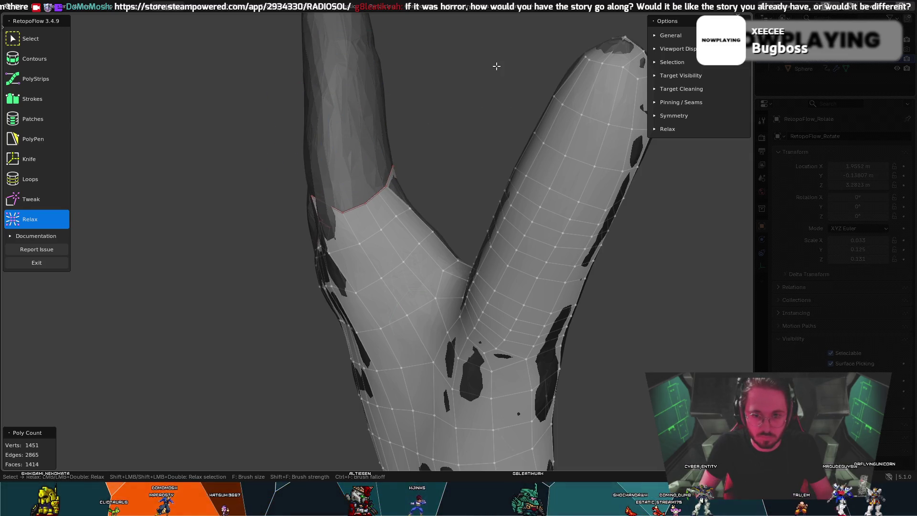
pyautogui.moveTo(465, 67); pyautogui.dragTo(369, 72, button='middle')
pyautogui.scroll(1, 369, 72)
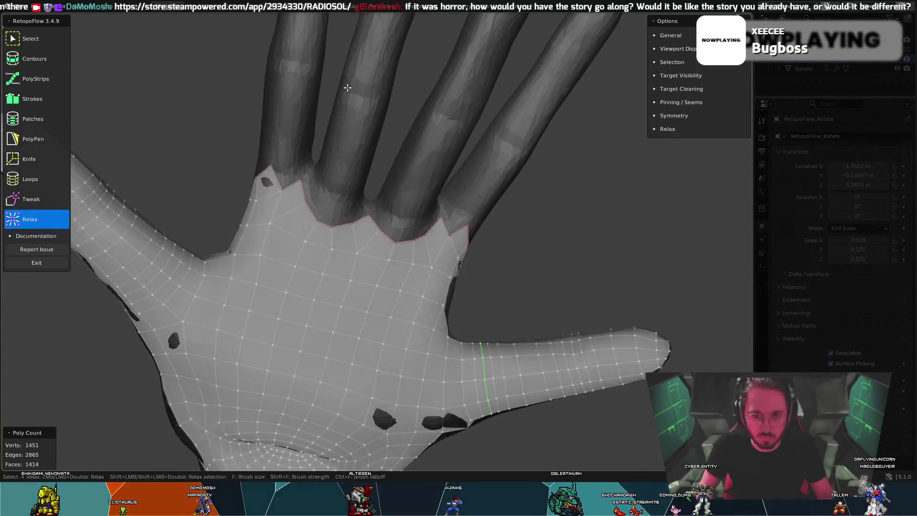
pyautogui.moveTo(599, 173)
pyautogui.mouseDown(button='middle')
pyautogui.moveTo(584, 149)
pyautogui.moveTo(606, 167)
pyautogui.moveTo(619, 256)
pyautogui.mouseUp(button='middle')
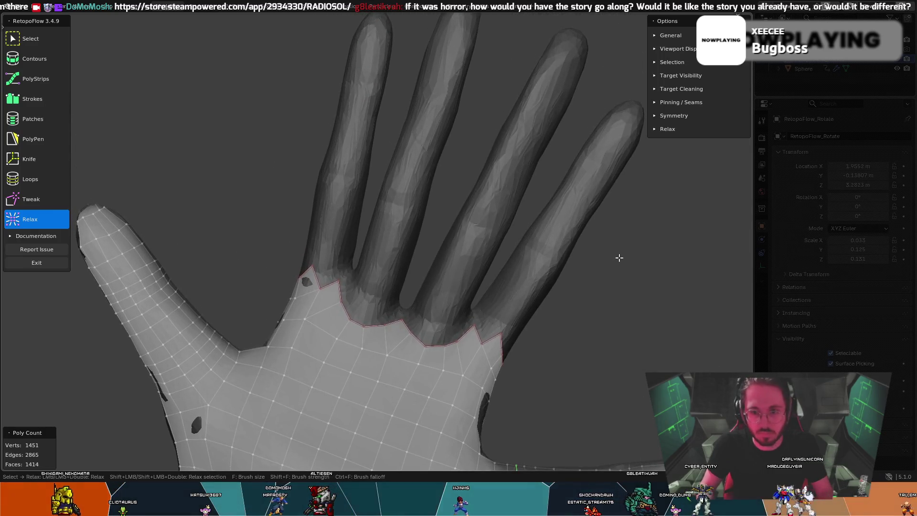
# Step: Draw a contour ring around the index finger base and lower it to 12 segments
pyautogui.click(34, 59)
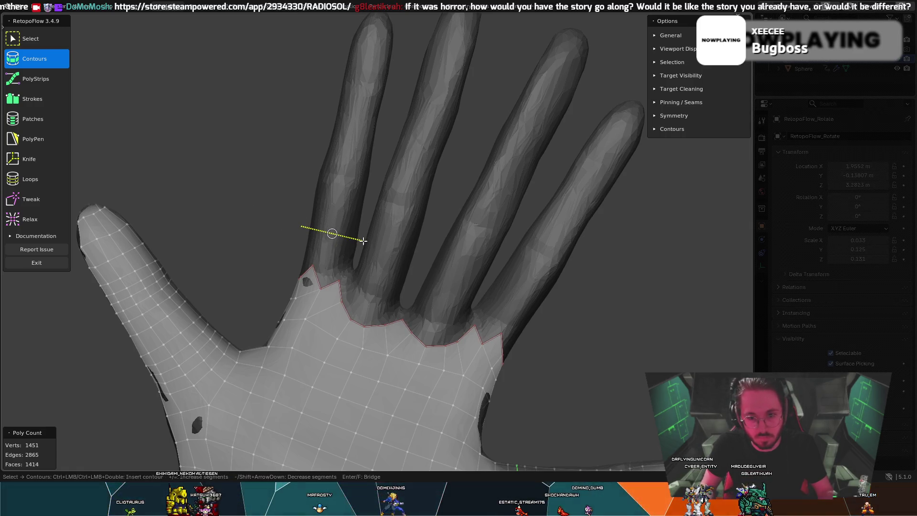
pyautogui.keyDown('ctrl'); pyautogui.moveTo(362, 241); pyautogui.dragTo(363, 241); pyautogui.keyUp('ctrl')
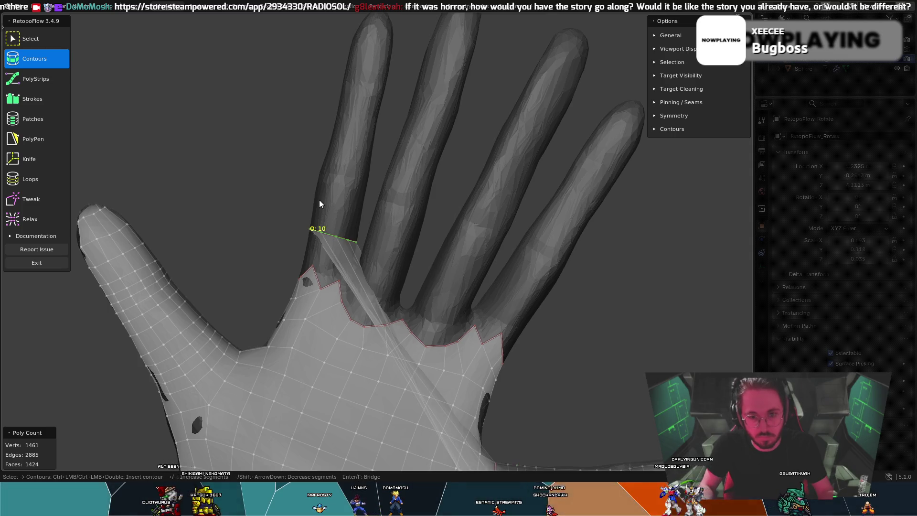
pyautogui.hotkey('ctrl', 'z')
pyautogui.keyDown('ctrl'); pyautogui.moveTo(295, 236); pyautogui.dragTo(360, 251); pyautogui.keyUp('ctrl')
pyautogui.moveTo(360, 251)
pyautogui.mouseDown(button='middle')
pyautogui.moveTo(377, 217)
pyautogui.moveTo(333, 249)
pyautogui.moveTo(335, 241)
pyautogui.mouseUp(button='middle')
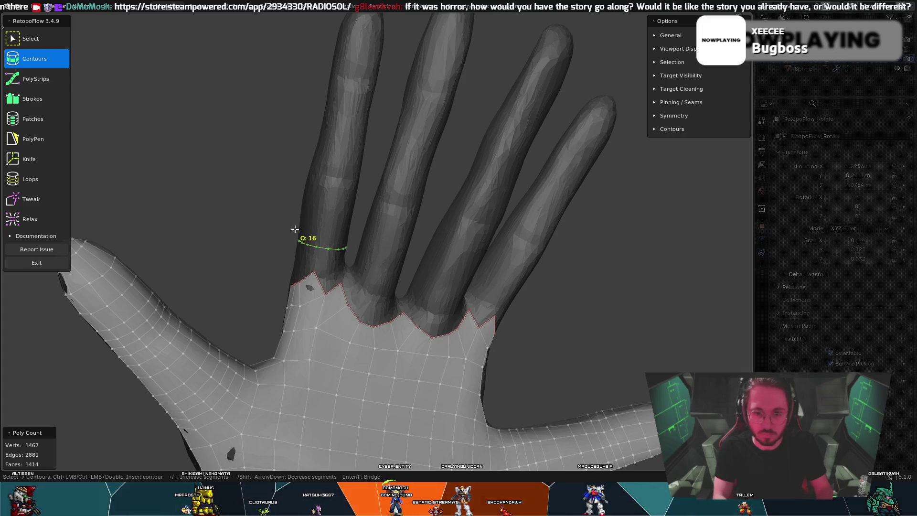
pyautogui.moveTo(288, 240)
pyautogui.mouseDown(button='middle')
pyautogui.moveTo(448, 226)
pyautogui.moveTo(342, 246)
pyautogui.moveTo(348, 249)
pyautogui.moveTo(426, 232)
pyautogui.moveTo(491, 196)
pyautogui.moveTo(537, 206)
pyautogui.moveTo(345, 241)
pyautogui.mouseUp(button='middle')
pyautogui.press('-')
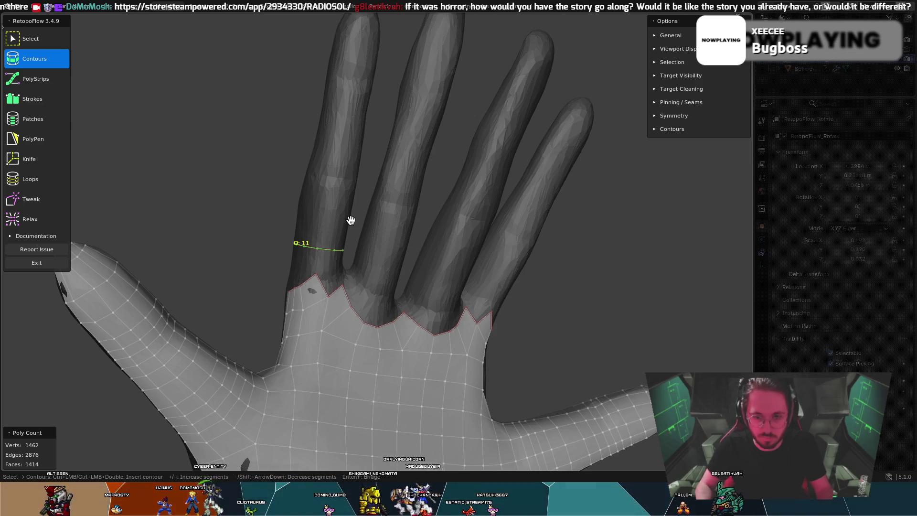
pyautogui.press('-')
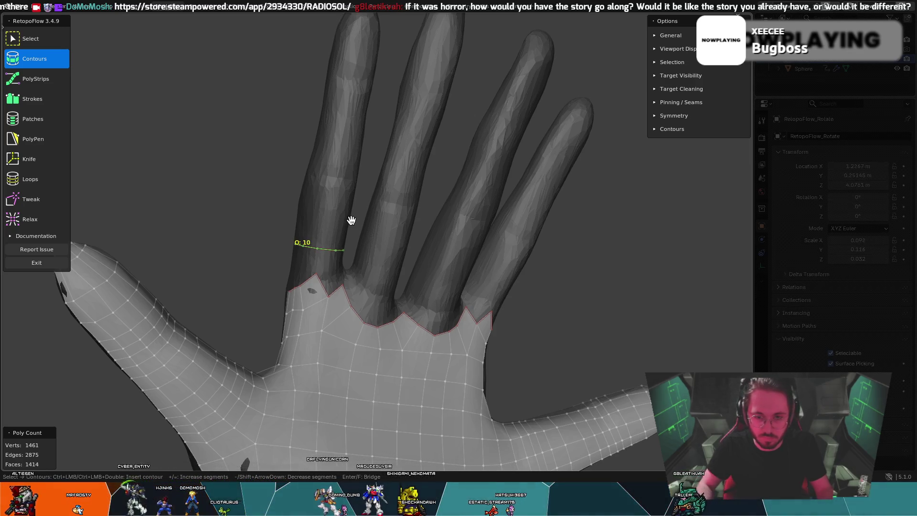
# Step: Extend the index finger tube upward with further contour rings, undoing a misplaced one
pyautogui.moveTo(359, 242)
pyautogui.mouseDown(button='middle')
pyautogui.moveTo(349, 236)
pyautogui.moveTo(400, 227)
pyautogui.mouseUp(button='middle')
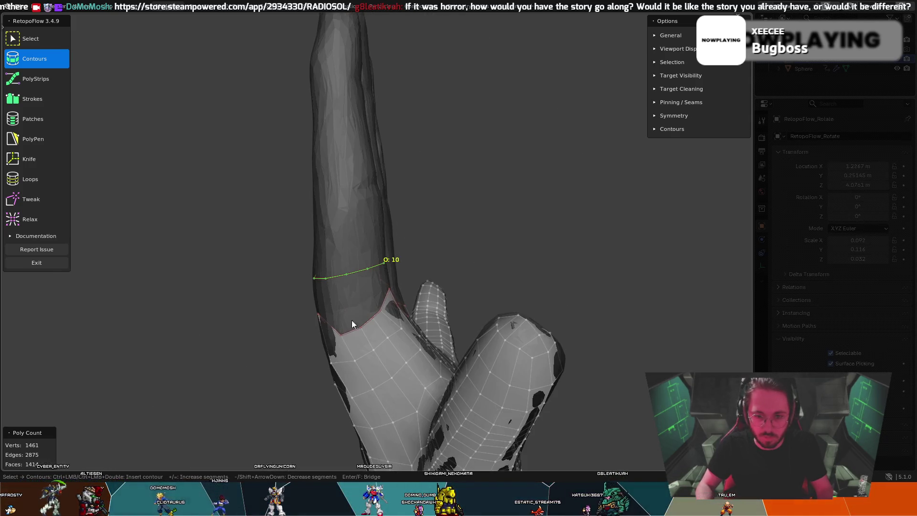
pyautogui.moveTo(273, 286); pyautogui.dragTo(304, 278, button='middle')
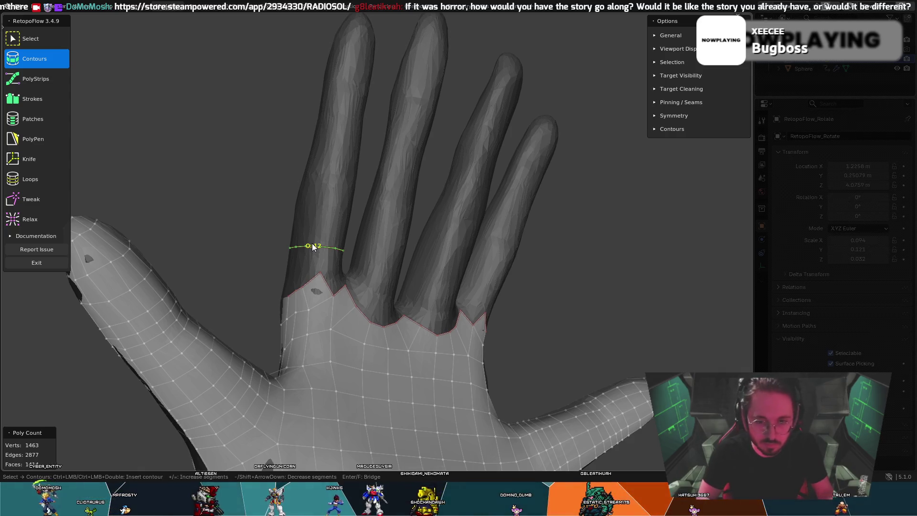
pyautogui.moveTo(334, 210); pyautogui.dragTo(303, 212, button='middle')
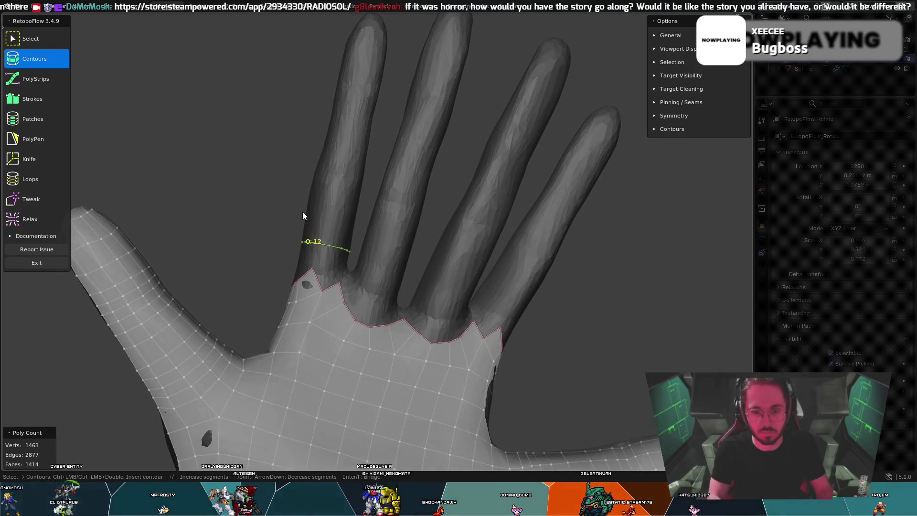
pyautogui.keyDown('ctrl'); pyautogui.click(305, 223); pyautogui.keyUp('ctrl')
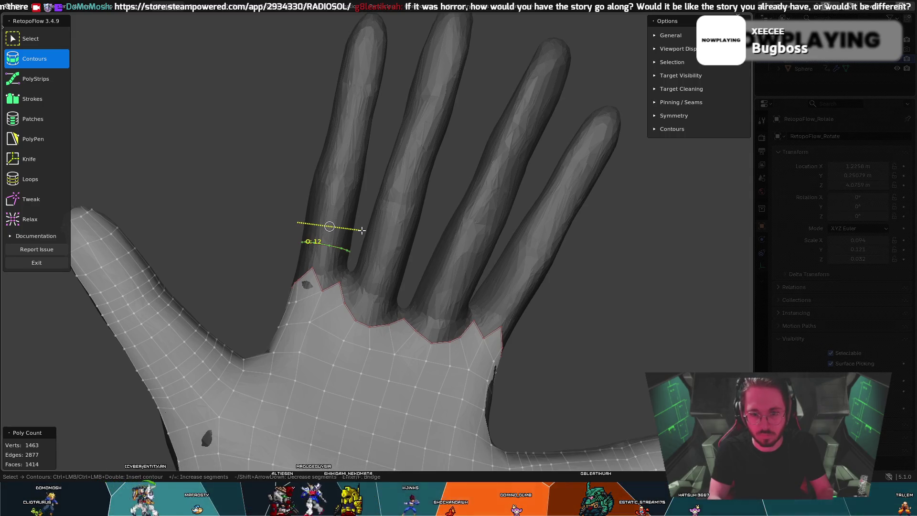
pyautogui.hotkey('ctrl', 'z')
pyautogui.moveTo(314, 202)
pyautogui.mouseDown(button='middle')
pyautogui.moveTo(327, 202)
pyautogui.moveTo(309, 200)
pyautogui.mouseUp(button='middle')
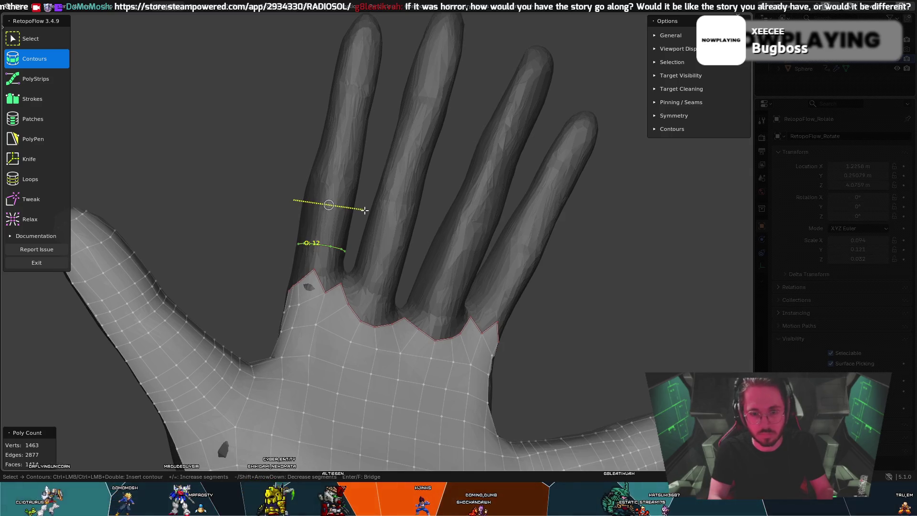
pyautogui.keyDown('ctrl'); pyautogui.moveTo(364, 209); pyautogui.dragTo(340, 190); pyautogui.keyUp('ctrl')
pyautogui.keyDown('ctrl'); pyautogui.click(316, 188); pyautogui.keyUp('ctrl')
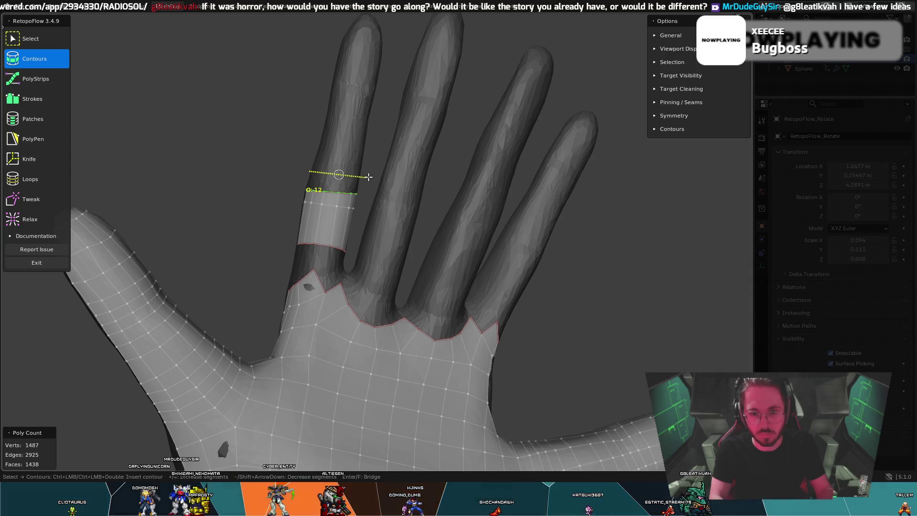
# Step: Add contour rings up the index finger and fill in rings near its base
pyautogui.moveTo(345, 153)
pyautogui.mouseDown(button='middle')
pyautogui.moveTo(378, 165)
pyautogui.moveTo(437, 151)
pyautogui.moveTo(375, 165)
pyautogui.moveTo(339, 159)
pyautogui.mouseUp(button='middle')
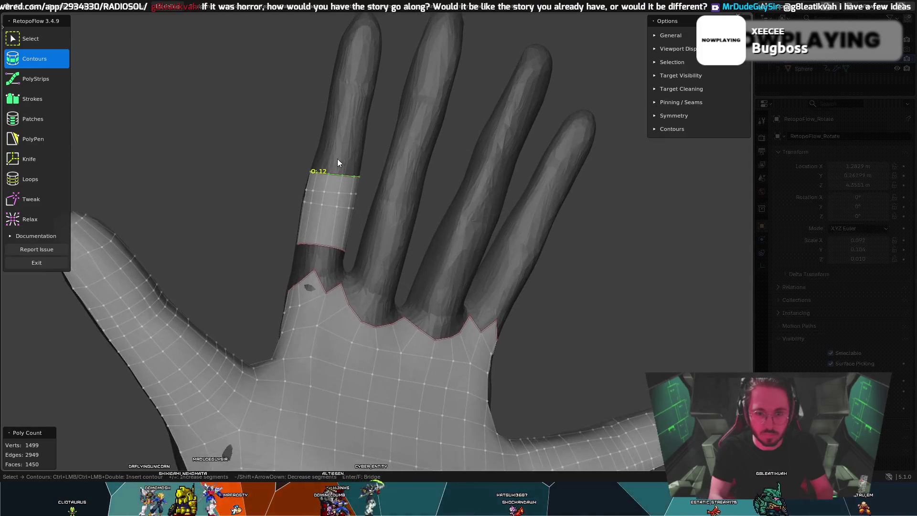
pyautogui.moveTo(313, 159); pyautogui.dragTo(368, 165)
pyautogui.moveTo(318, 101); pyautogui.dragTo(378, 93)
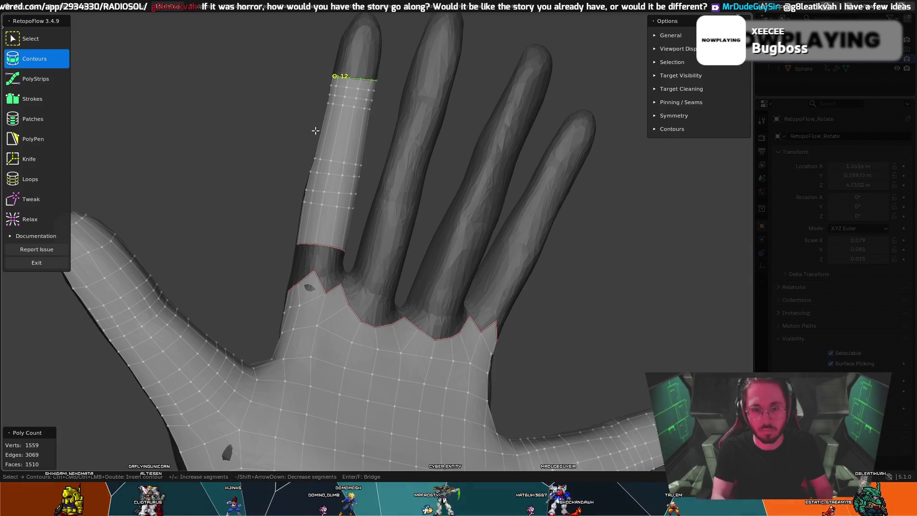
pyautogui.moveTo(318, 131); pyautogui.dragTo(363, 134)
pyautogui.moveTo(296, 229); pyautogui.dragTo(359, 227)
pyautogui.moveTo(291, 258); pyautogui.dragTo(351, 256)
# Step: Cap the index fingertip with rings, moving the top ring up toward the tip
pyautogui.moveTo(348, 188)
pyautogui.mouseDown(button='middle')
pyautogui.moveTo(371, 201)
pyautogui.moveTo(309, 176)
pyautogui.moveTo(340, 177)
pyautogui.moveTo(425, 222)
pyautogui.moveTo(481, 199)
pyautogui.moveTo(349, 186)
pyautogui.mouseUp(button='middle')
pyautogui.moveTo(405, 93)
pyautogui.mouseDown(button='middle')
pyautogui.moveTo(411, 183)
pyautogui.moveTo(430, 124)
pyautogui.moveTo(384, 138)
pyautogui.mouseUp(button='middle')
pyautogui.moveTo(344, 135); pyautogui.dragTo(410, 143)
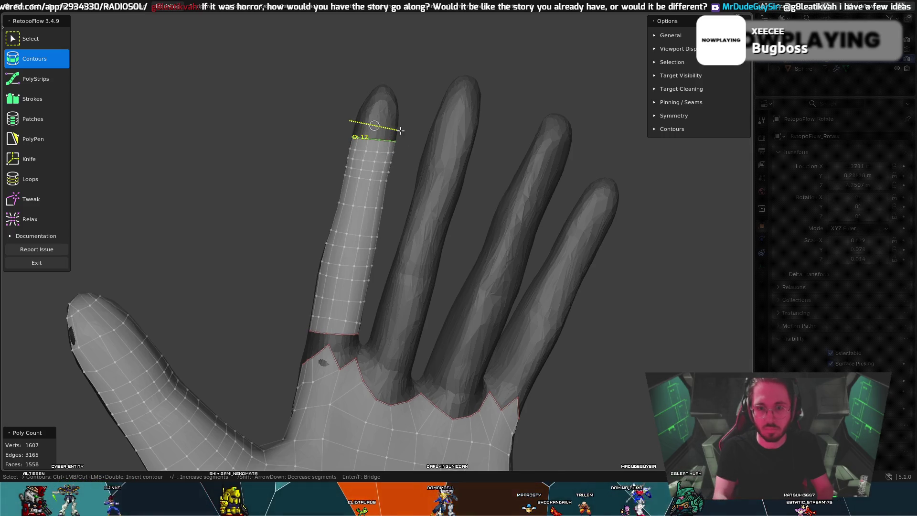
pyautogui.moveTo(359, 118); pyautogui.dragTo(394, 116)
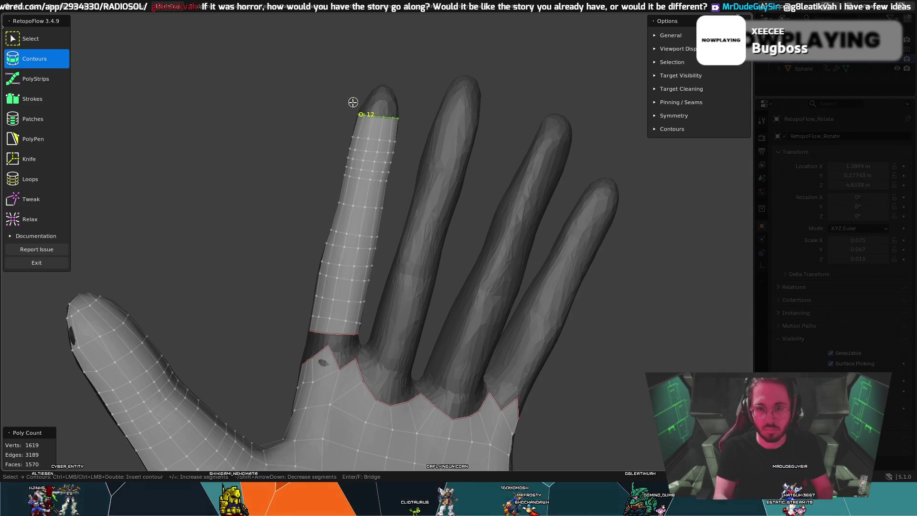
pyautogui.moveTo(398, 100); pyautogui.dragTo(399, 100)
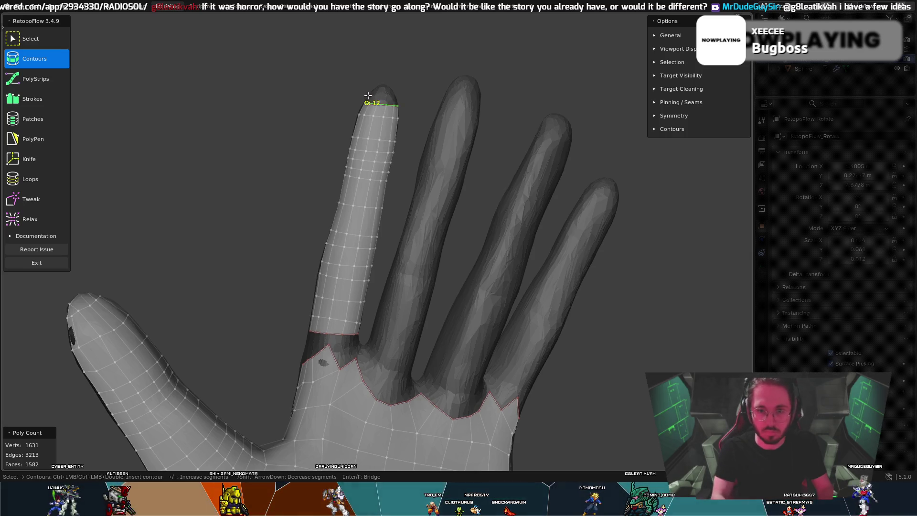
pyautogui.moveTo(463, 290)
pyautogui.mouseDown(button='middle')
pyautogui.moveTo(448, 272)
pyautogui.moveTo(612, 310)
pyautogui.moveTo(608, 301)
pyautogui.moveTo(579, 328)
pyautogui.moveTo(571, 313)
pyautogui.moveTo(618, 346)
pyautogui.moveTo(600, 330)
pyautogui.moveTo(514, 366)
pyautogui.mouseUp(button='middle')
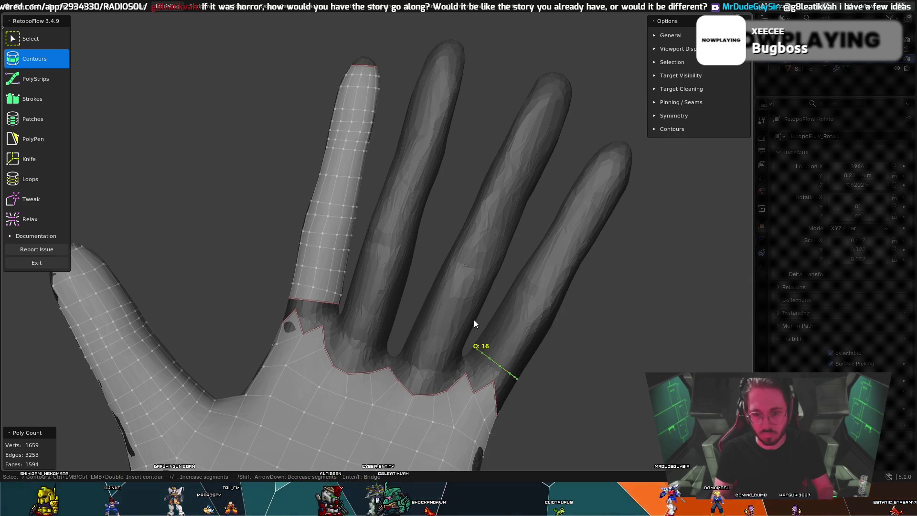
# Step: Lower the ring count and lay contour rings from the little finger's base upward
pyautogui.press('-')
pyautogui.press('-')
pyautogui.press('-')
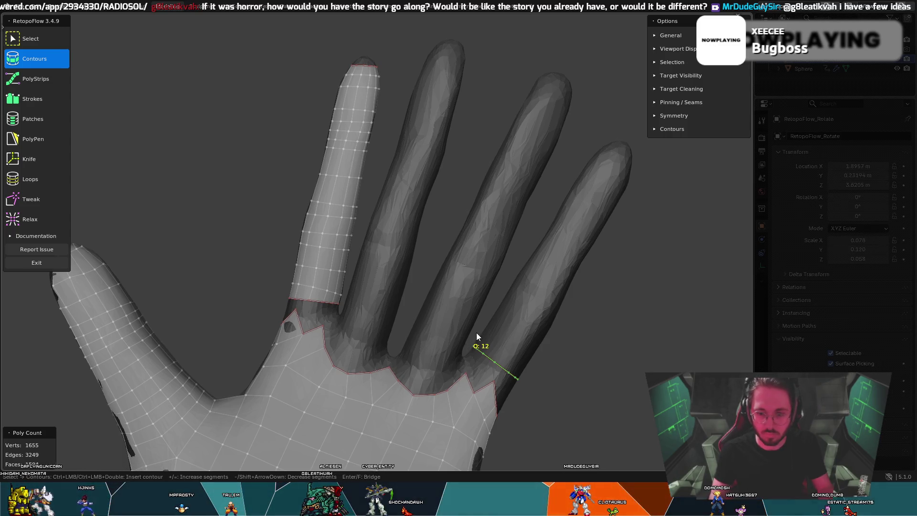
pyautogui.moveTo(479, 327)
pyautogui.keyDown('ctrl'); pyautogui.mouseDown()
pyautogui.moveTo(557, 368)
pyautogui.moveTo(543, 342)
pyautogui.moveTo(571, 326)
pyautogui.mouseUp(); pyautogui.keyUp('ctrl')
pyautogui.keyDown('ctrl'); pyautogui.moveTo(493, 308); pyautogui.dragTo(563, 352); pyautogui.keyUp('ctrl')
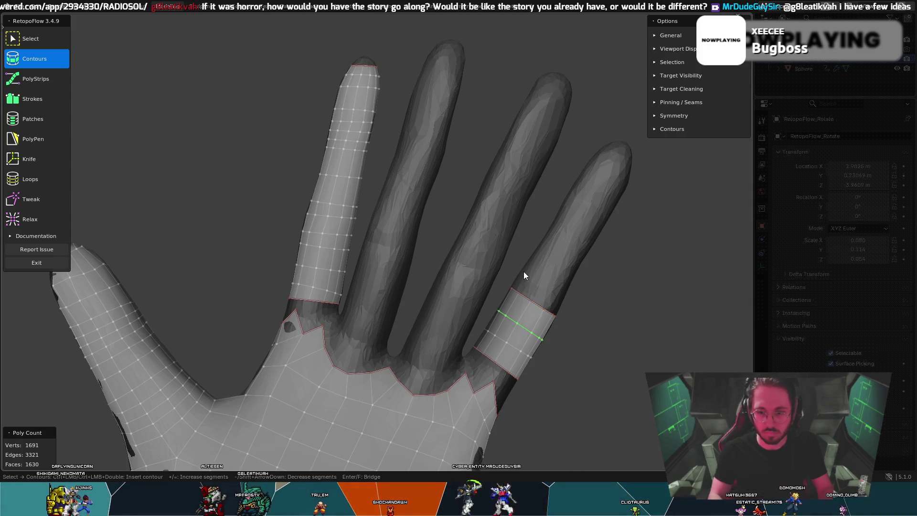
pyautogui.keyDown('ctrl'); pyautogui.moveTo(511, 277); pyautogui.dragTo(574, 318); pyautogui.keyUp('ctrl')
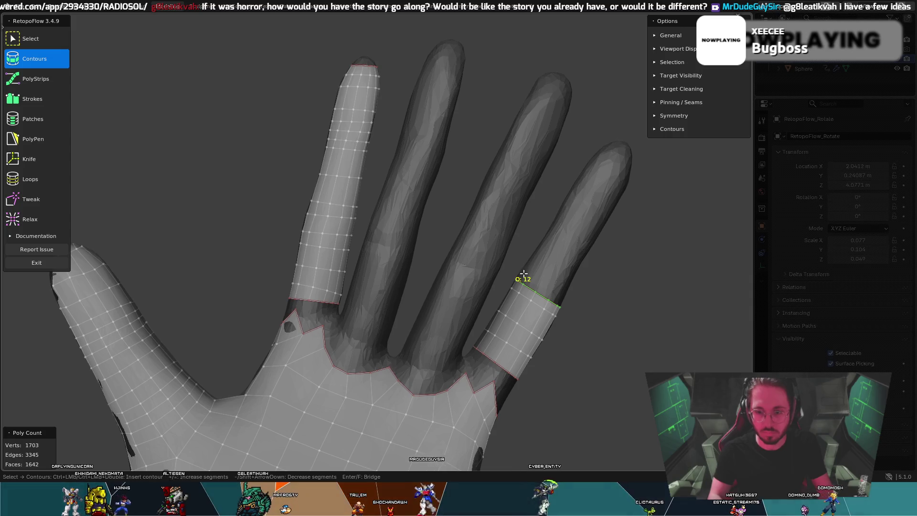
pyautogui.keyDown('ctrl'); pyautogui.moveTo(522, 268); pyautogui.dragTo(569, 288); pyautogui.keyUp('ctrl')
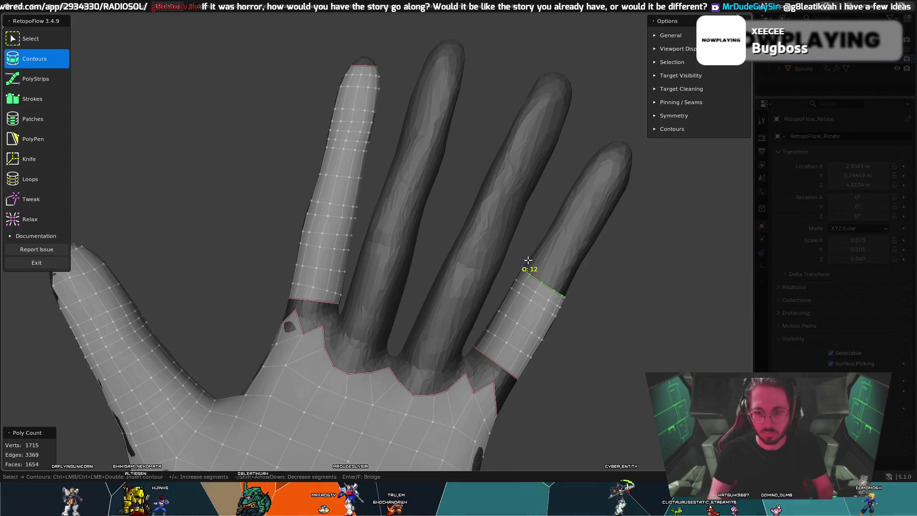
pyautogui.keyDown('ctrl'); pyautogui.moveTo(522, 263); pyautogui.dragTo(581, 290); pyautogui.keyUp('ctrl')
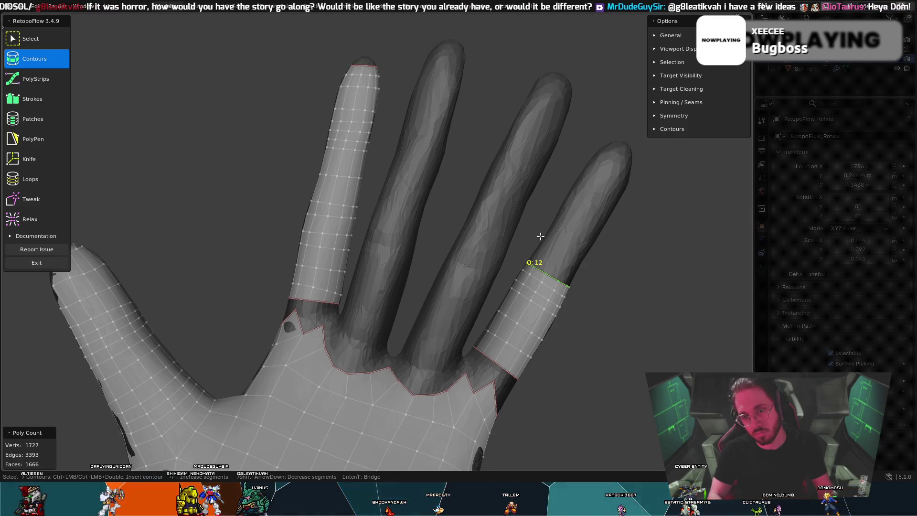
# Step: Extend the little finger's contour strip up to a loop at the fingertip
pyautogui.keyDown('ctrl'); pyautogui.click(596, 266); pyautogui.keyUp('ctrl')
pyautogui.keyDown('ctrl'); pyautogui.click(638, 215); pyautogui.keyUp('ctrl')
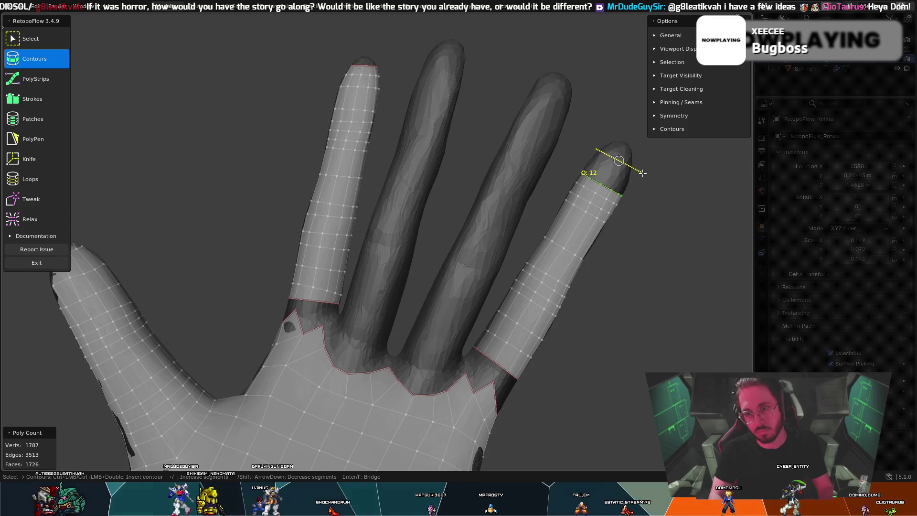
pyautogui.keyDown('ctrl'); pyautogui.click(606, 169); pyautogui.keyUp('ctrl')
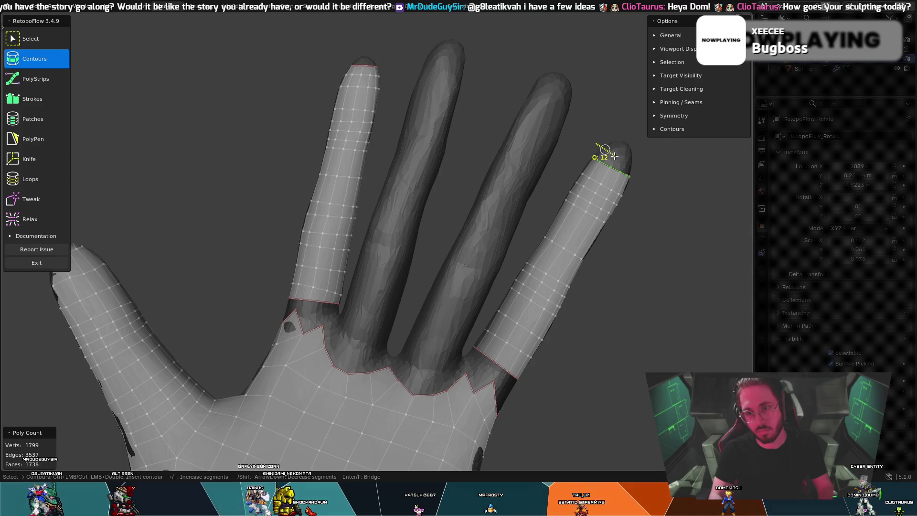
pyautogui.keyDown('ctrl'); pyautogui.click(606, 154); pyautogui.keyUp('ctrl')
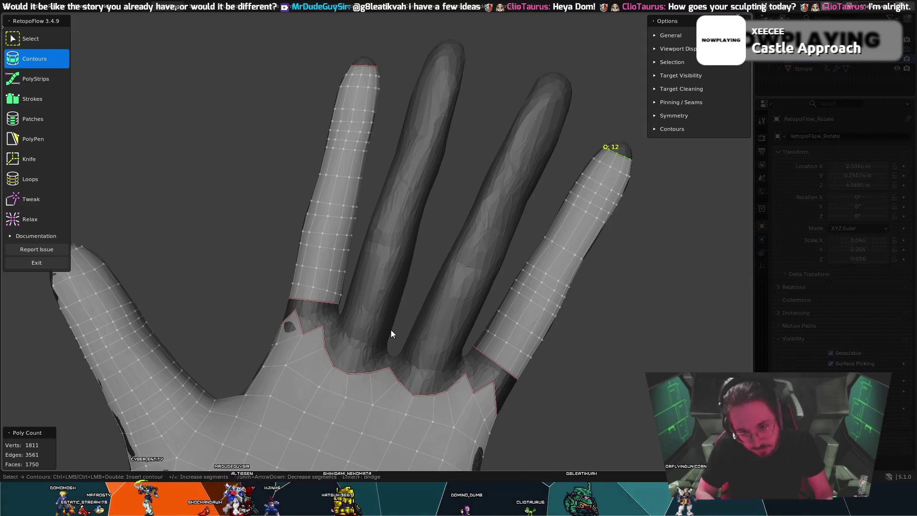
pyautogui.moveTo(391, 330)
pyautogui.mouseDown(button='middle')
pyautogui.moveTo(427, 318)
pyautogui.moveTo(290, 326)
pyautogui.moveTo(366, 346)
pyautogui.moveTo(423, 333)
pyautogui.moveTo(451, 302)
pyautogui.moveTo(437, 334)
pyautogui.moveTo(437, 322)
pyautogui.moveTo(414, 315)
pyautogui.mouseUp(button='middle')
pyautogui.press('8')
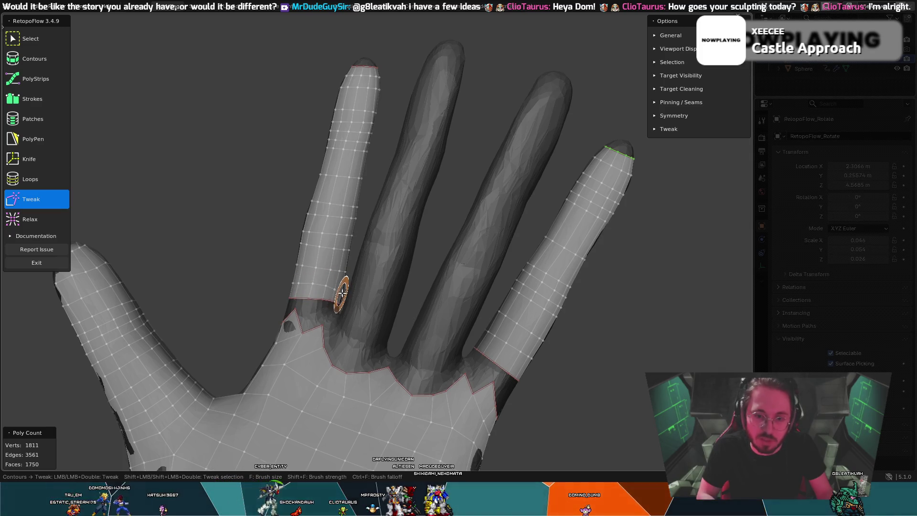
pyautogui.press('1')
pyautogui.moveTo(371, 282)
pyautogui.mouseDown(button='middle')
pyautogui.moveTo(266, 302)
pyautogui.moveTo(353, 301)
pyautogui.mouseUp(button='middle')
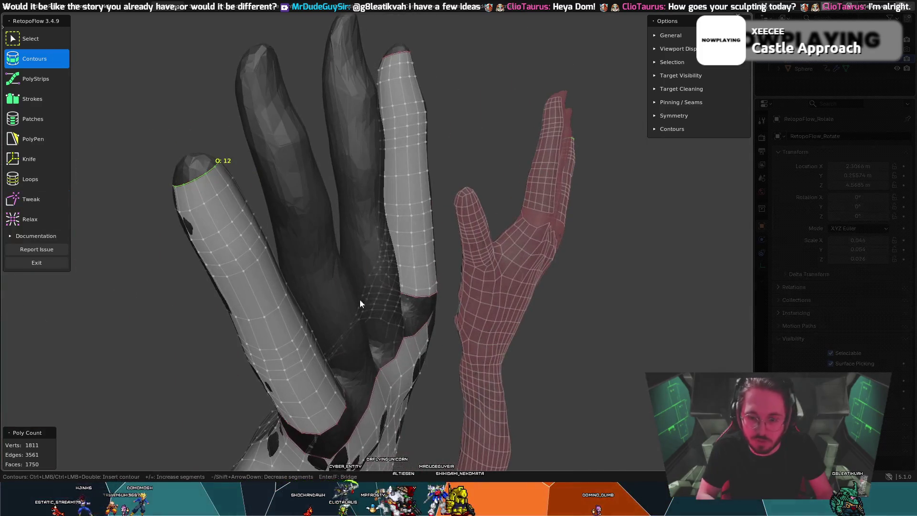
pyautogui.press('8')
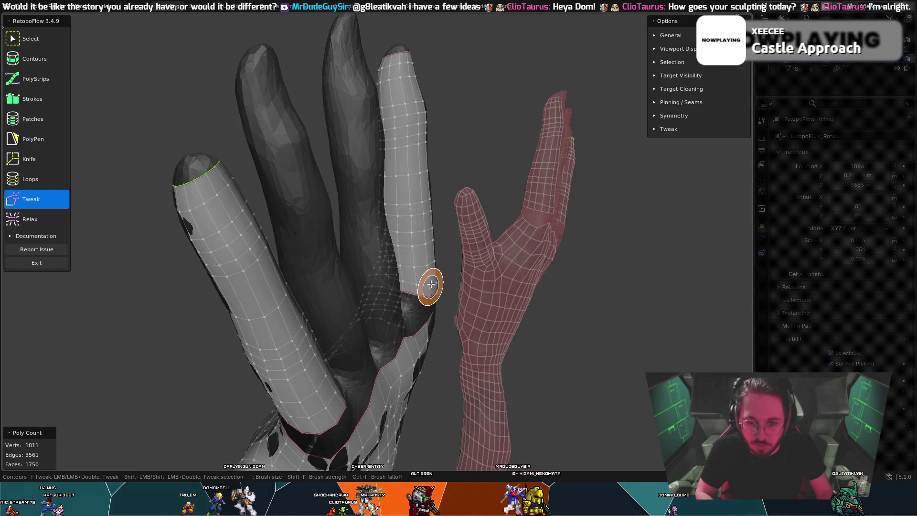
pyautogui.press('1')
pyautogui.moveTo(427, 296)
pyautogui.mouseDown(button='middle')
pyautogui.moveTo(386, 279)
pyautogui.moveTo(451, 313)
pyautogui.moveTo(381, 328)
pyautogui.mouseUp(button='middle')
pyautogui.press('8')
pyautogui.press('1')
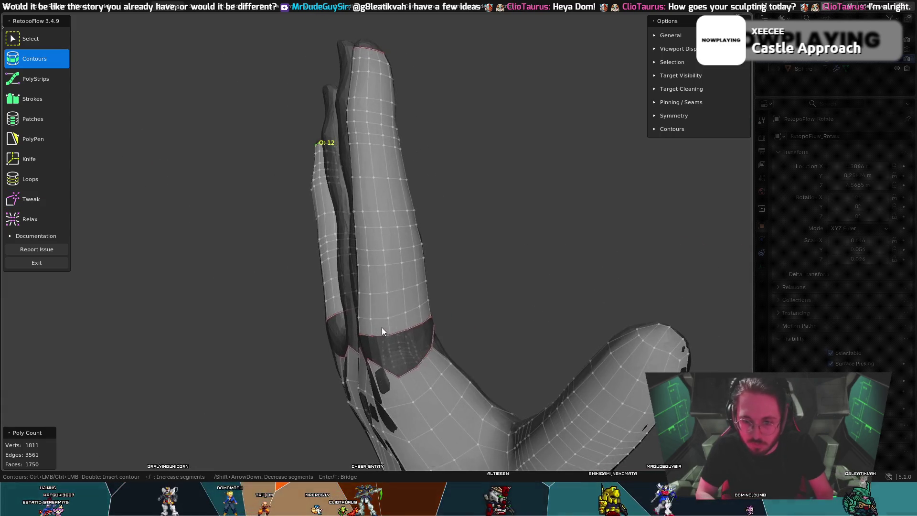
pyautogui.press('8')
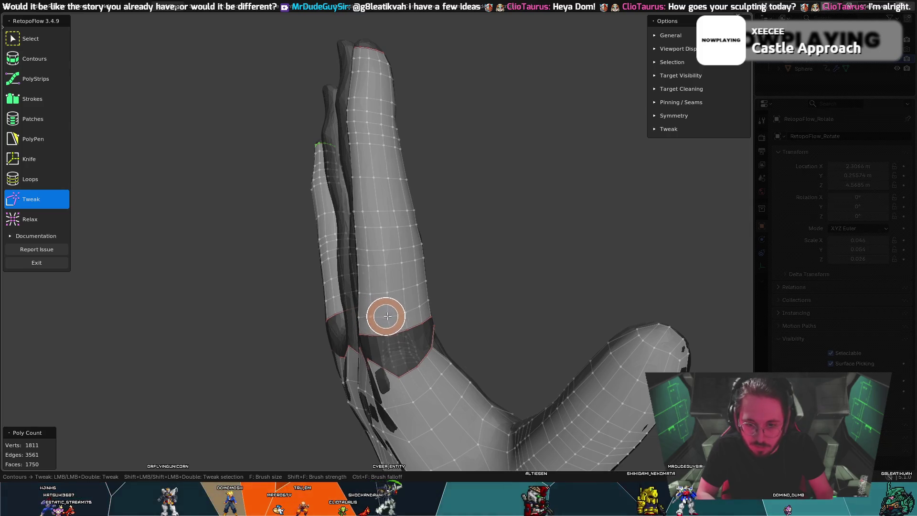
pyautogui.press('1')
pyautogui.press('8')
pyautogui.press('1')
pyautogui.moveTo(428, 320)
pyautogui.mouseDown(button='middle')
pyautogui.moveTo(465, 335)
pyautogui.moveTo(336, 340)
pyautogui.moveTo(360, 333)
pyautogui.moveTo(401, 238)
pyautogui.moveTo(391, 254)
pyautogui.moveTo(376, 240)
pyautogui.mouseUp(button='middle')
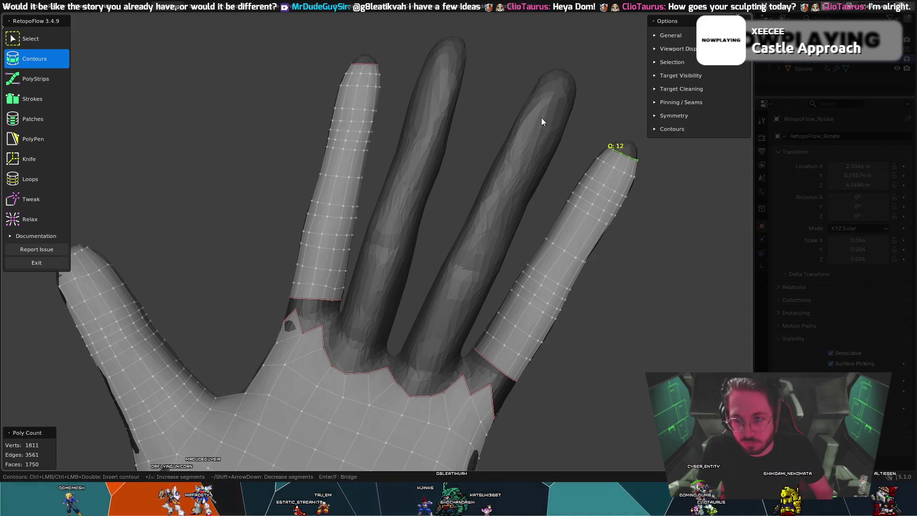
# Step: Add one closing contour loop at the little fingertip
pyautogui.moveTo(588, 123)
pyautogui.mouseDown(button='middle')
pyautogui.moveTo(583, 110)
pyautogui.moveTo(584, 127)
pyautogui.mouseUp(button='middle')
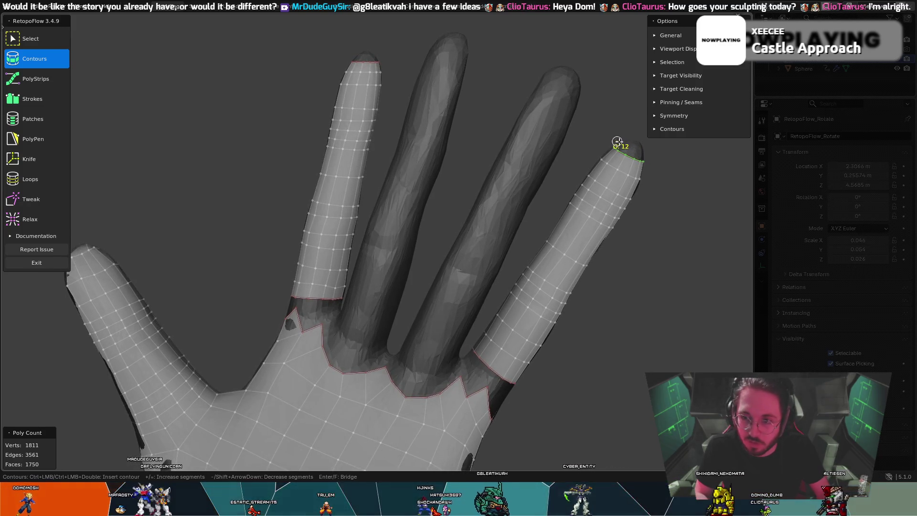
pyautogui.keyDown('ctrl'); pyautogui.click(644, 149); pyautogui.keyUp('ctrl')
pyautogui.moveTo(631, 129)
pyautogui.mouseDown(button='middle')
pyautogui.moveTo(630, 121)
pyautogui.moveTo(630, 130)
pyautogui.mouseUp(button='middle')
pyautogui.moveTo(629, 168); pyautogui.dragTo(628, 137, button='middle')
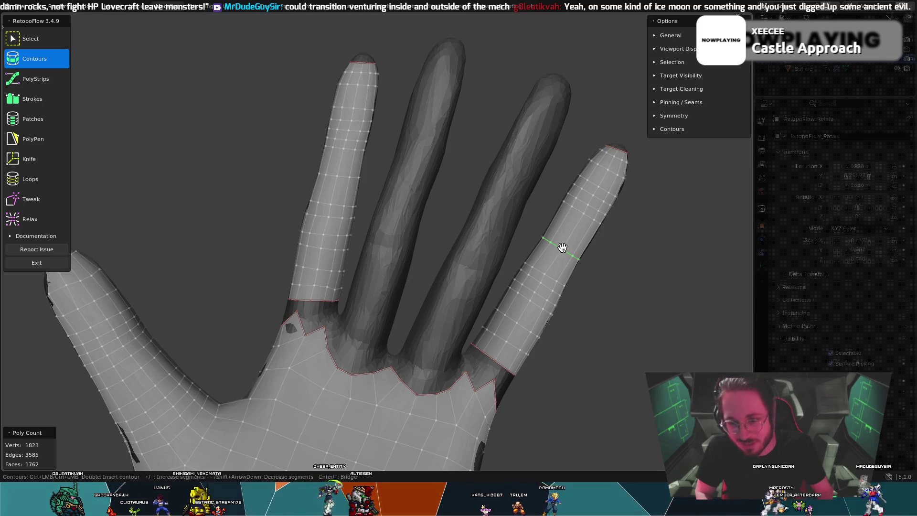
pyautogui.press('8')
pyautogui.press('1')
pyautogui.press('8')
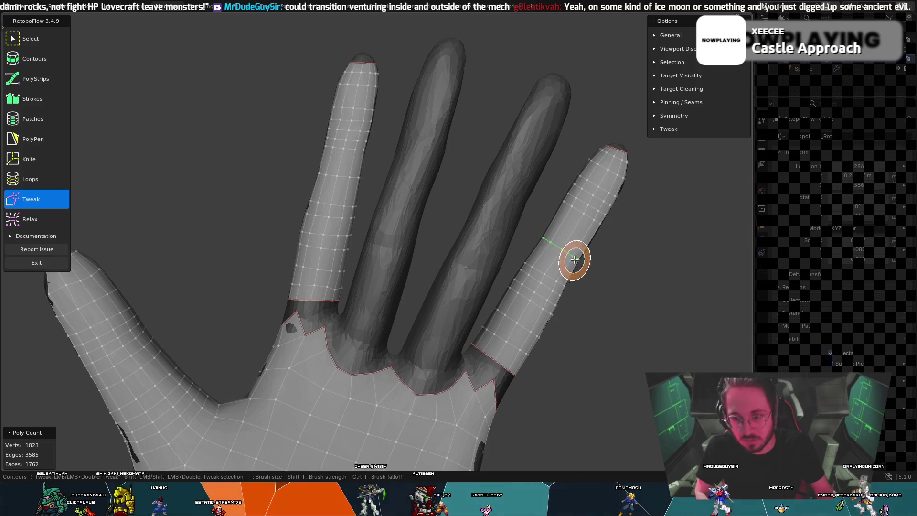
pyautogui.moveTo(583, 262)
pyautogui.mouseDown(button='middle')
pyautogui.moveTo(514, 273)
pyautogui.moveTo(581, 271)
pyautogui.mouseUp(button='middle')
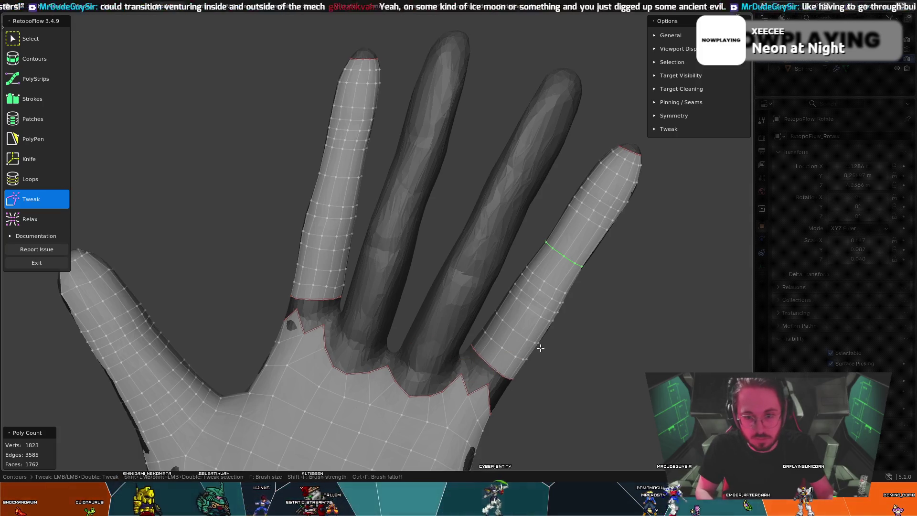
pyautogui.moveTo(615, 241); pyautogui.dragTo(608, 252, button='middle')
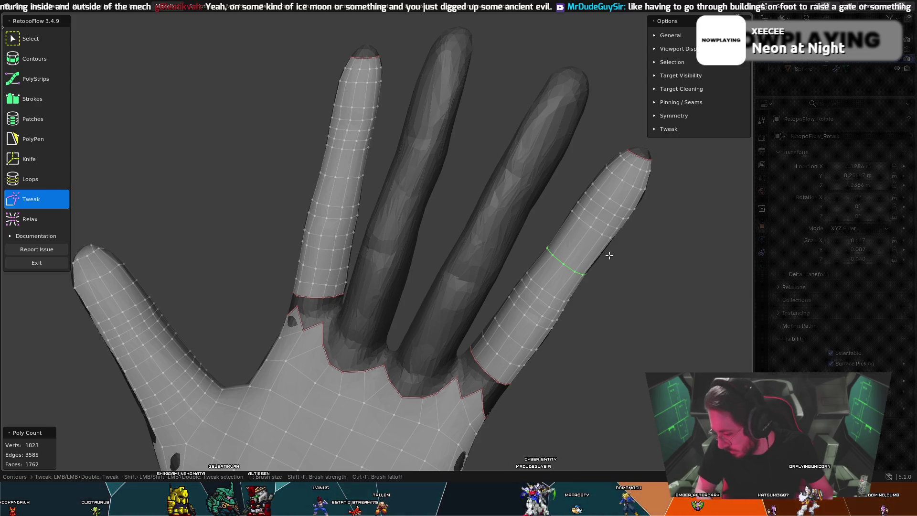
pyautogui.moveTo(609, 255)
pyautogui.mouseDown(button='middle')
pyautogui.moveTo(614, 219)
pyautogui.moveTo(629, 221)
pyautogui.moveTo(630, 240)
pyautogui.moveTo(615, 255)
pyautogui.moveTo(590, 246)
pyautogui.moveTo(602, 259)
pyautogui.moveTo(533, 319)
pyautogui.moveTo(505, 309)
pyautogui.moveTo(462, 260)
pyautogui.moveTo(484, 258)
pyautogui.moveTo(445, 259)
pyautogui.moveTo(435, 244)
pyautogui.mouseUp(button='middle')
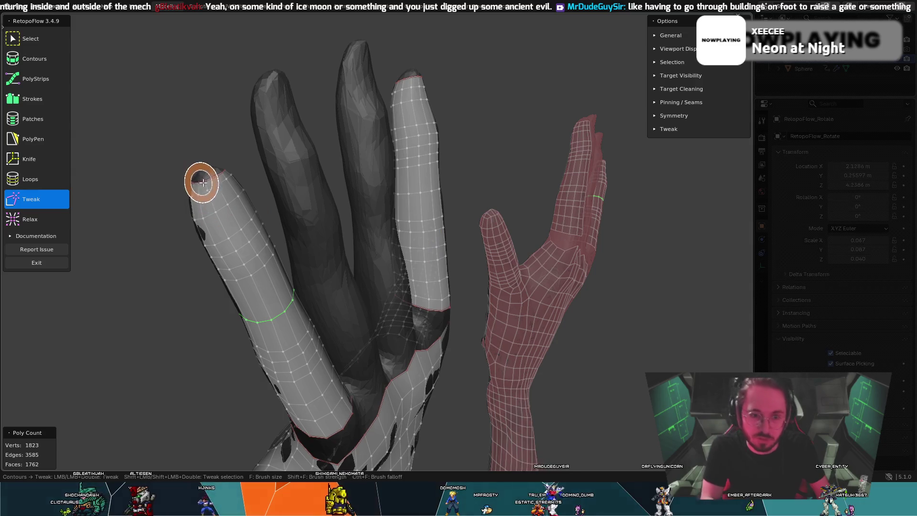
# Step: Tweak the fingertip mesh into shape, inspect the hand all around, and make the Loops tool active
pyautogui.moveTo(206, 177); pyautogui.dragTo(221, 172)
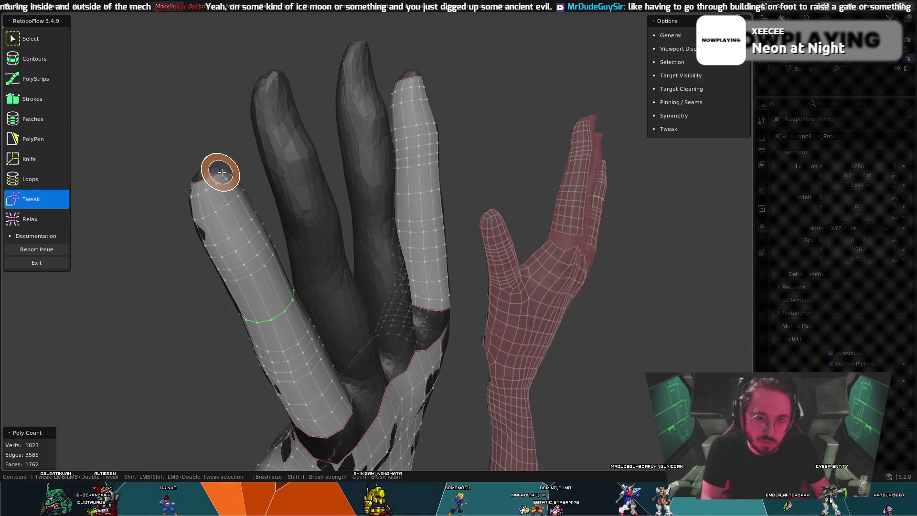
pyautogui.moveTo(232, 157)
pyautogui.mouseDown(button='middle')
pyautogui.moveTo(156, 213)
pyautogui.moveTo(168, 220)
pyautogui.mouseUp(button='middle')
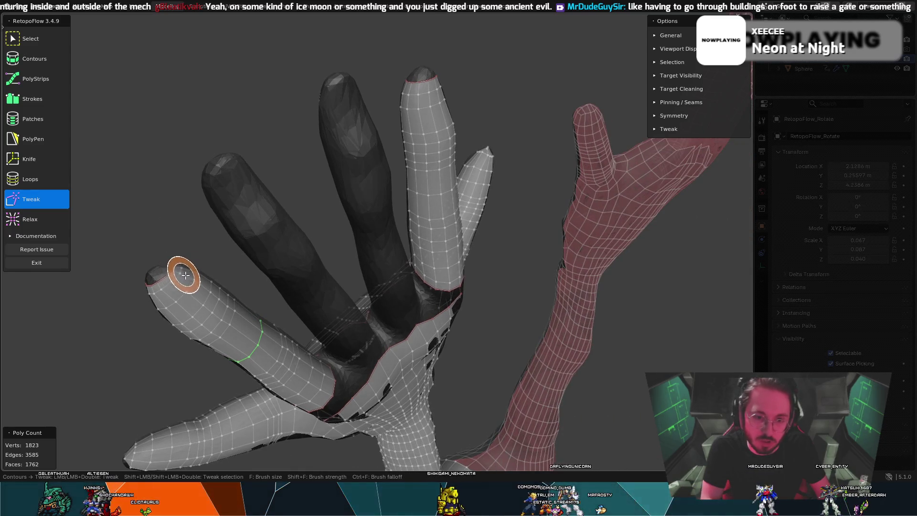
pyautogui.moveTo(170, 256); pyautogui.dragTo(306, 249, button='middle')
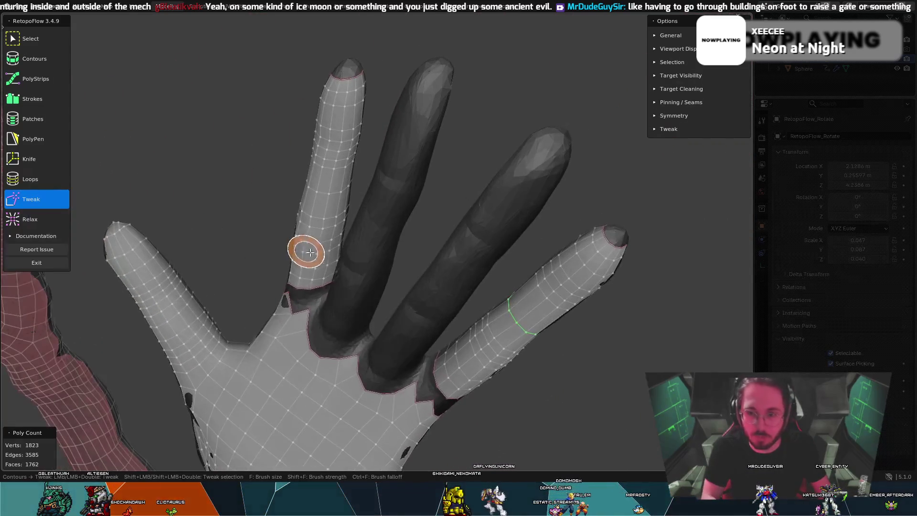
pyautogui.moveTo(506, 230)
pyautogui.mouseDown(button='middle')
pyautogui.moveTo(492, 246)
pyautogui.moveTo(563, 231)
pyautogui.mouseUp(button='middle')
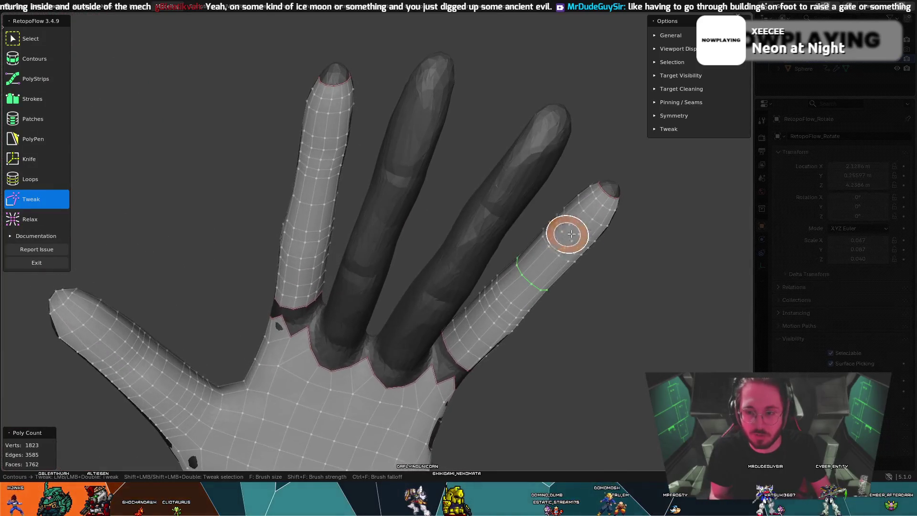
pyautogui.moveTo(625, 222)
pyautogui.mouseDown(button='middle')
pyautogui.moveTo(565, 205)
pyautogui.moveTo(571, 274)
pyautogui.moveTo(502, 245)
pyautogui.moveTo(488, 232)
pyautogui.moveTo(508, 237)
pyautogui.moveTo(495, 229)
pyautogui.mouseUp(button='middle')
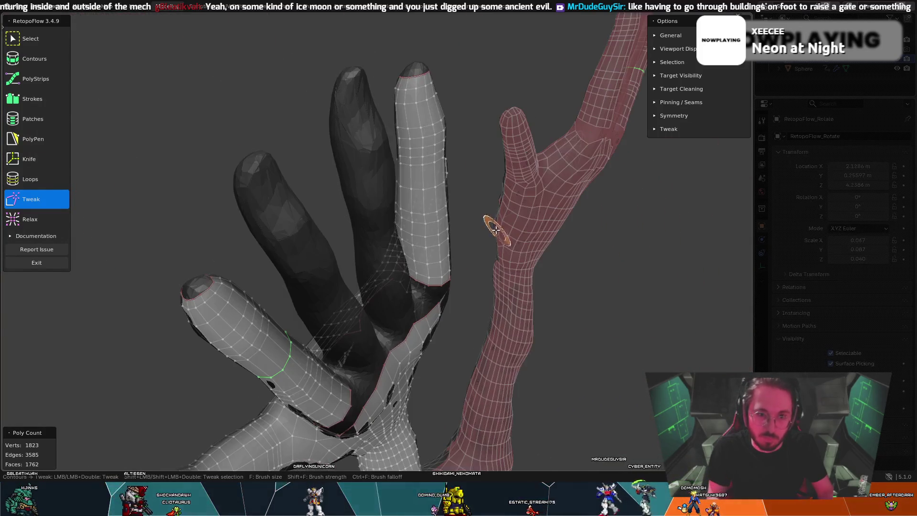
pyautogui.moveTo(305, 184)
pyautogui.mouseDown(button='middle')
pyautogui.moveTo(297, 180)
pyautogui.moveTo(299, 192)
pyautogui.mouseUp(button='middle')
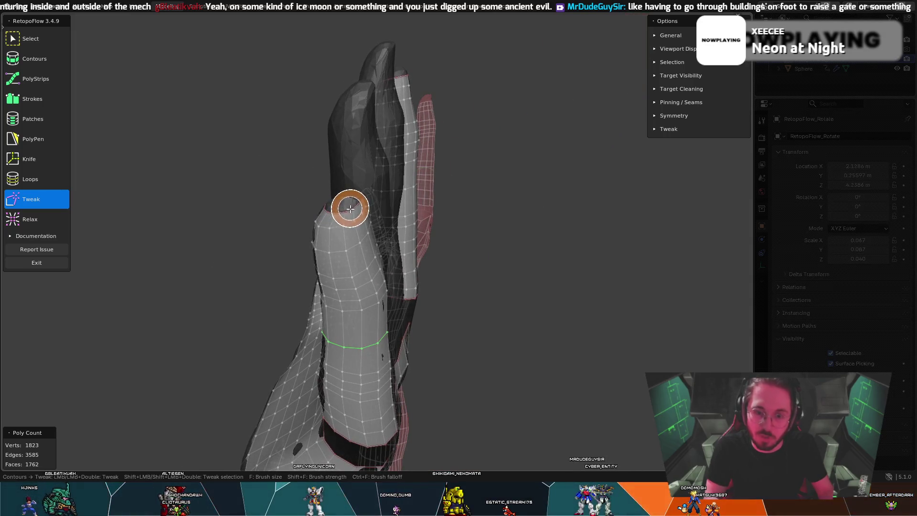
pyautogui.moveTo(350, 208)
pyautogui.mouseDown(button='middle')
pyautogui.moveTo(389, 198)
pyautogui.moveTo(388, 233)
pyautogui.moveTo(524, 188)
pyautogui.moveTo(571, 240)
pyautogui.moveTo(565, 289)
pyautogui.moveTo(538, 281)
pyautogui.mouseUp(button='middle')
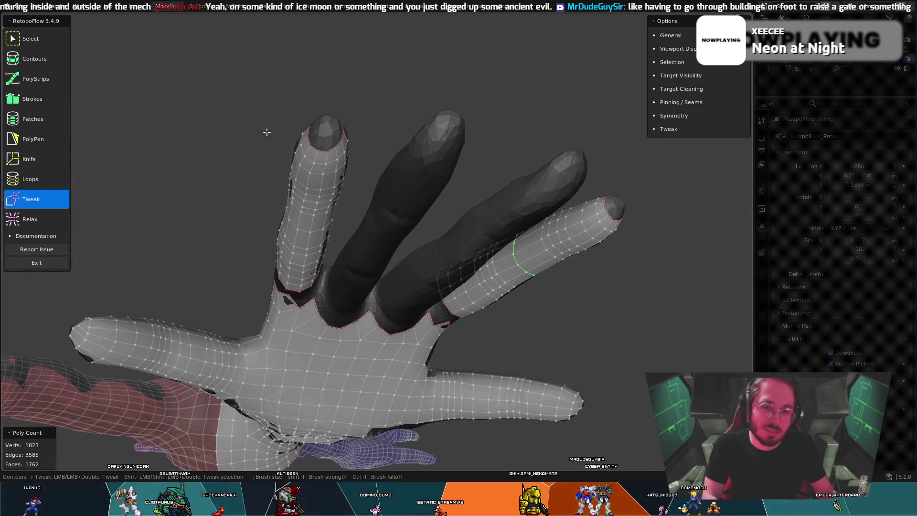
pyautogui.click(37, 177)
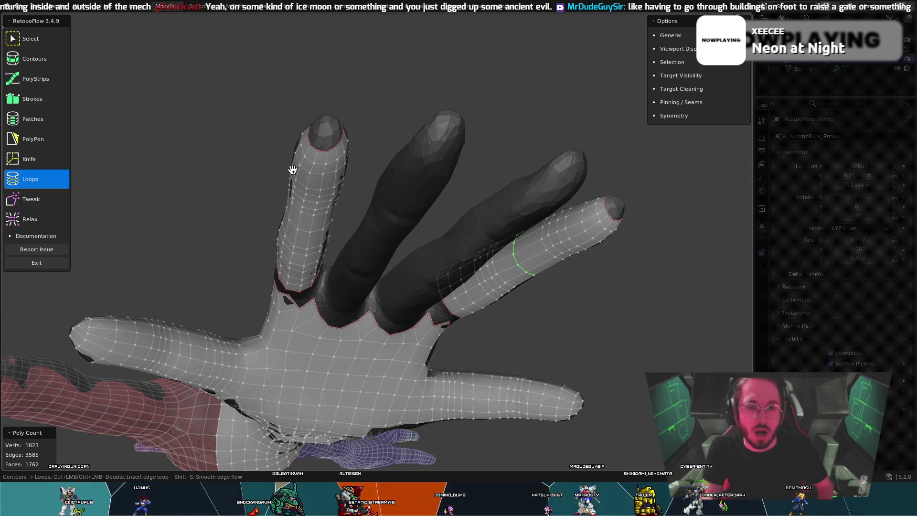
# Step: Make PolyPen active and settle the view on the raised finger
pyautogui.moveTo(293, 170); pyautogui.dragTo(332, 149, button='middle')
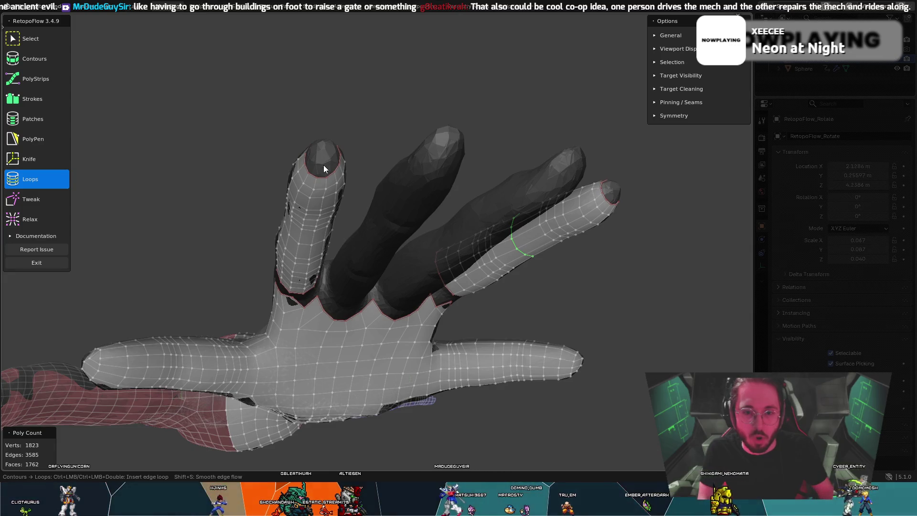
pyautogui.moveTo(320, 168)
pyautogui.mouseDown(button='middle')
pyautogui.moveTo(316, 115)
pyautogui.moveTo(291, 100)
pyautogui.mouseUp(button='middle')
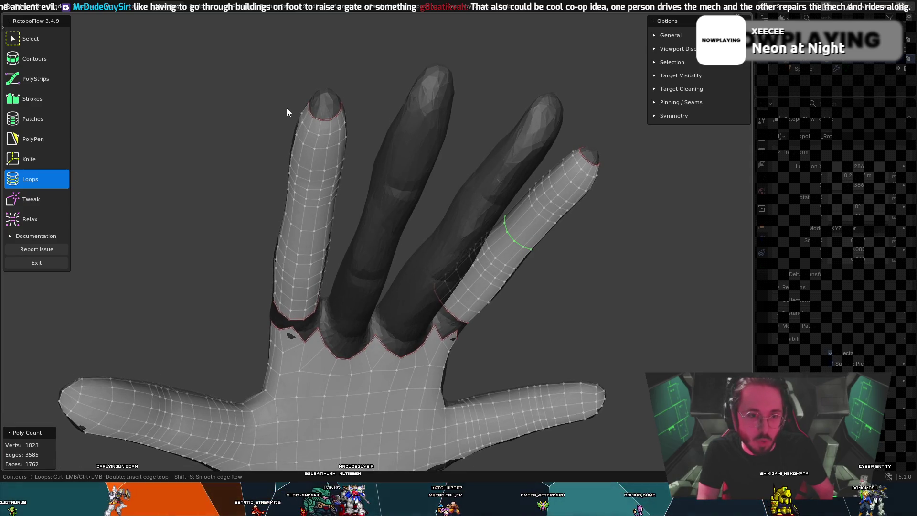
pyautogui.click(60, 137)
pyautogui.moveTo(368, 84)
pyautogui.mouseDown(button='middle')
pyautogui.moveTo(443, 32)
pyautogui.moveTo(522, 90)
pyautogui.moveTo(544, 41)
pyautogui.mouseUp(button='middle')
pyautogui.moveTo(445, 22)
pyautogui.mouseDown(button='middle')
pyautogui.moveTo(449, 72)
pyautogui.moveTo(463, 78)
pyautogui.moveTo(439, 73)
pyautogui.mouseUp(button='middle')
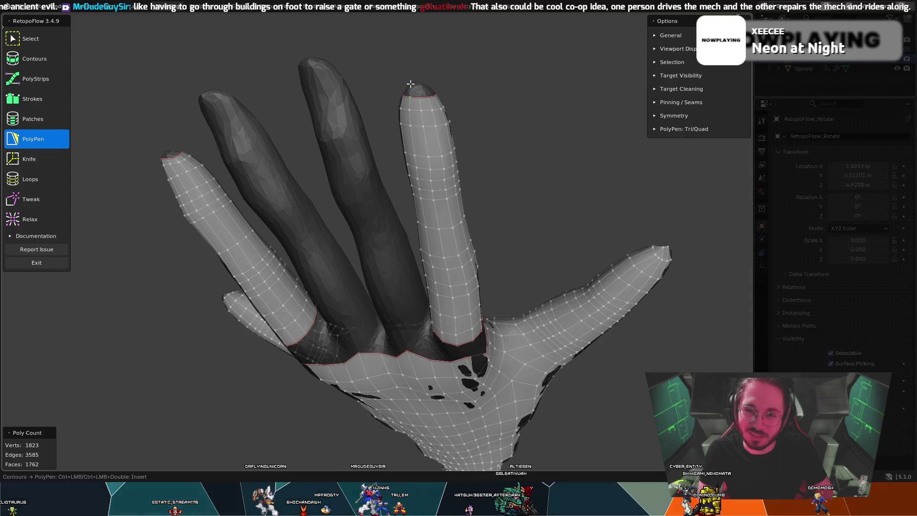
# Step: Place the first PolyPen vertices and an edge at the raised fingertip
pyautogui.keyDown('ctrl'); pyautogui.click(419, 76); pyautogui.keyUp('ctrl')
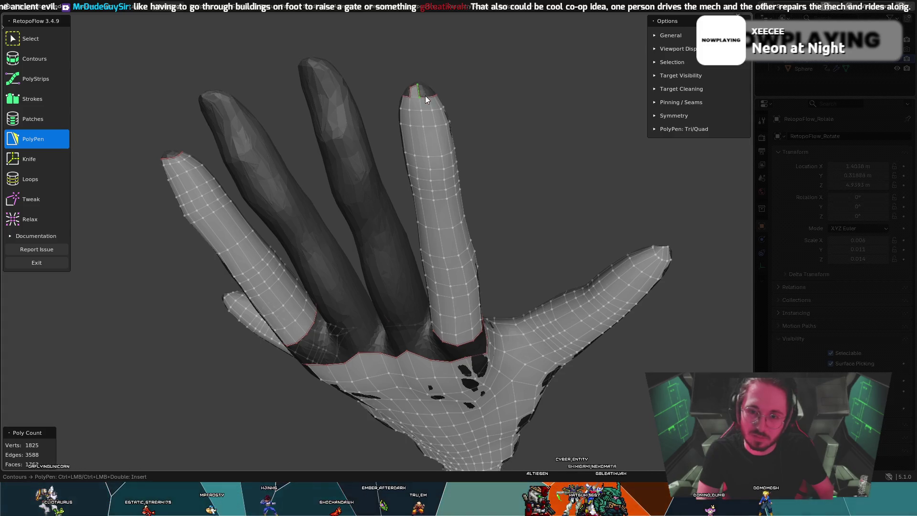
pyautogui.moveTo(424, 86); pyautogui.dragTo(411, 117, button='middle')
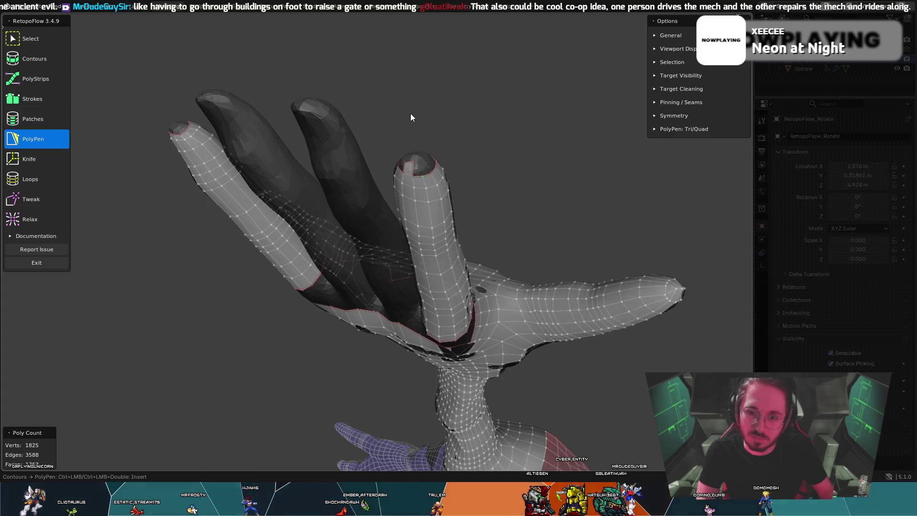
pyautogui.keyDown('ctrl'); pyautogui.click(414, 163); pyautogui.keyUp('ctrl')
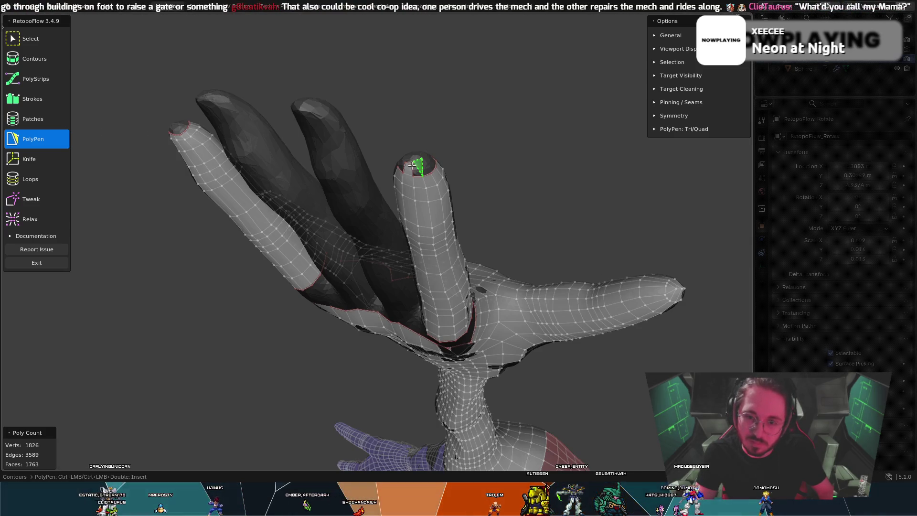
pyautogui.moveTo(411, 158); pyautogui.dragTo(419, 140, button='middle')
pyautogui.press('8')
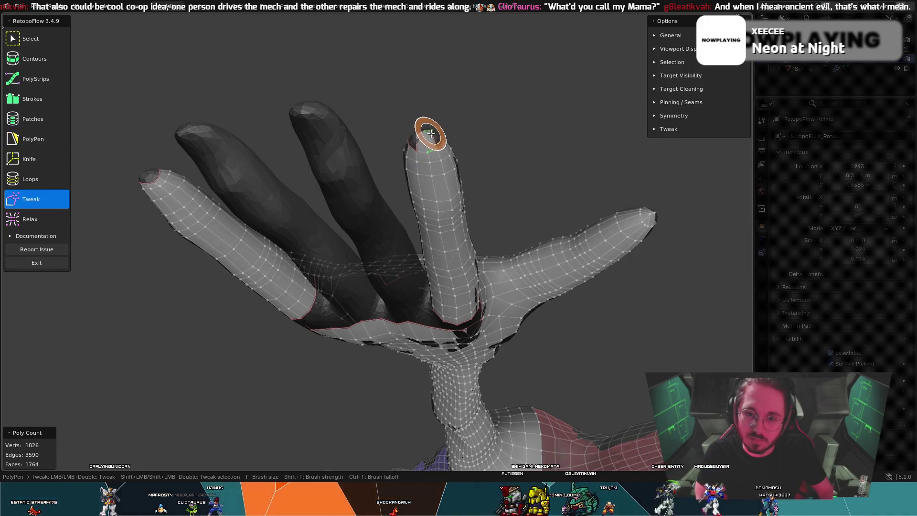
pyautogui.press('5')
pyautogui.moveTo(424, 131); pyautogui.dragTo(261, 143, button='middle')
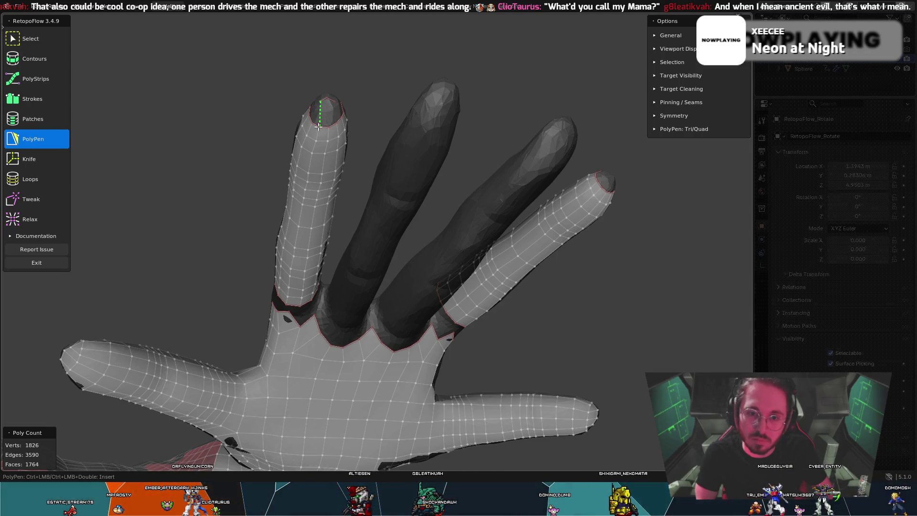
pyautogui.click(321, 113)
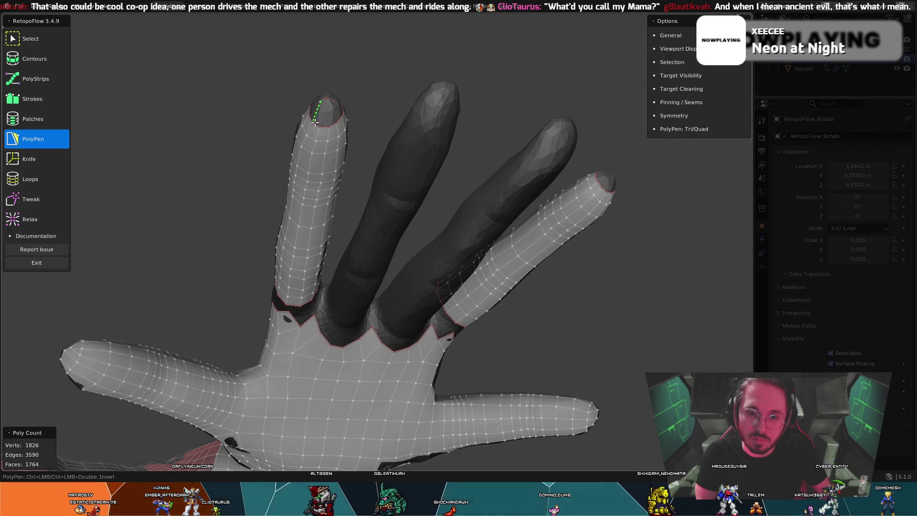
pyautogui.moveTo(322, 112); pyautogui.dragTo(324, 141, button='middle')
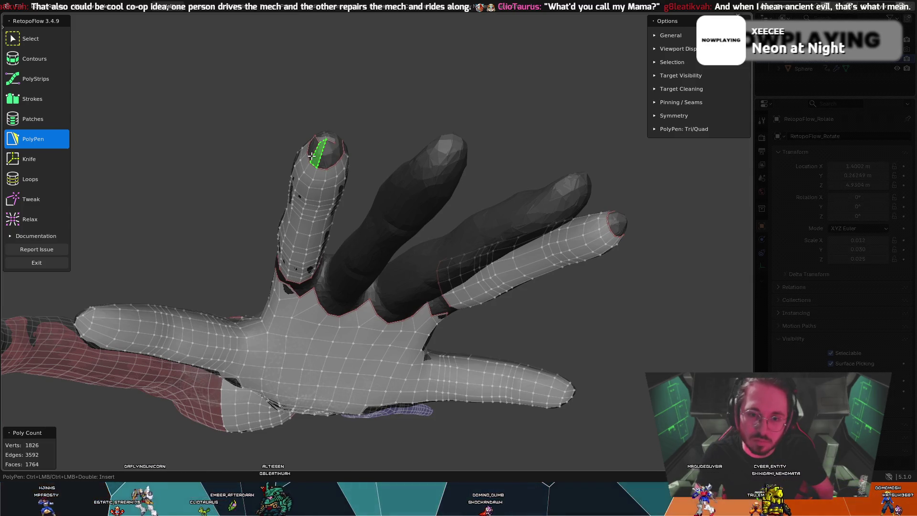
# Step: Nudge the fingertip vertices with Tweak and insert a quad between them
pyautogui.press('t')
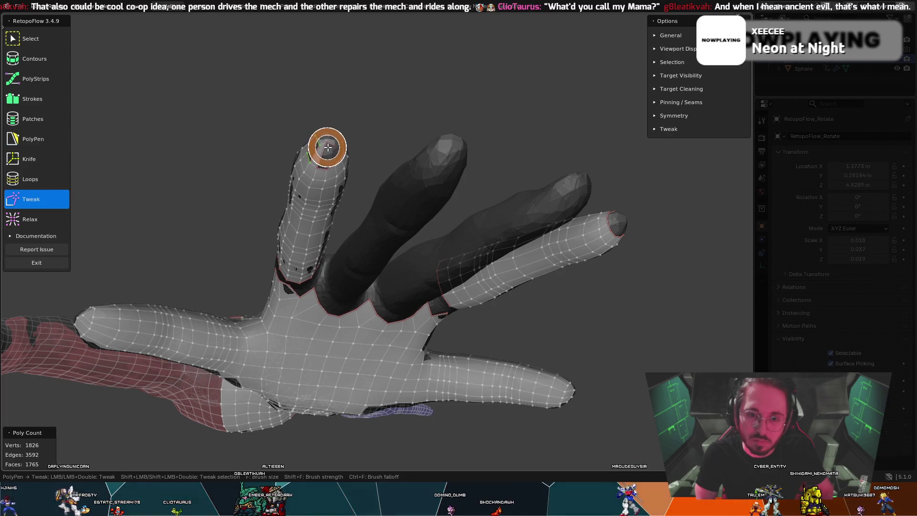
pyautogui.moveTo(330, 151); pyautogui.dragTo(334, 164)
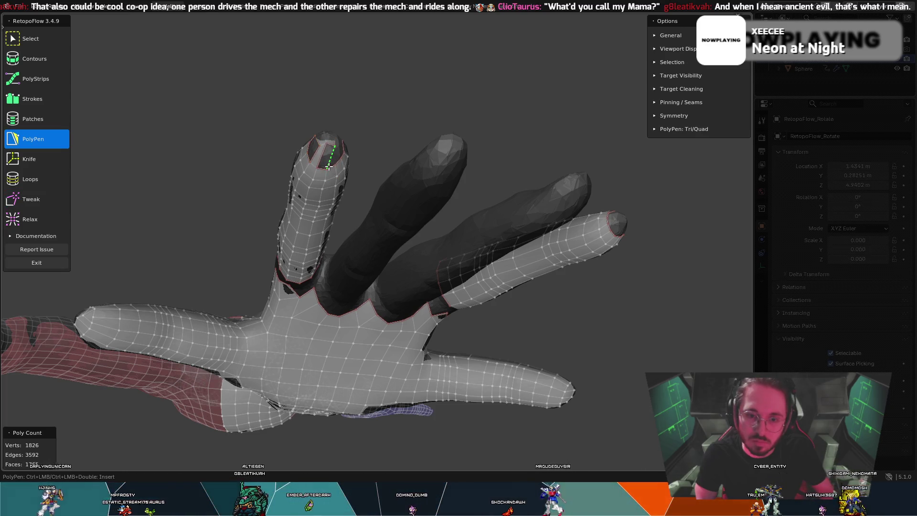
pyautogui.keyDown('ctrl'); pyautogui.click(320, 152); pyautogui.keyUp('ctrl')
pyautogui.moveTo(328, 150)
pyautogui.mouseDown(button='middle')
pyautogui.moveTo(328, 97)
pyautogui.moveTo(348, 107)
pyautogui.mouseUp(button='middle')
pyautogui.press('t')
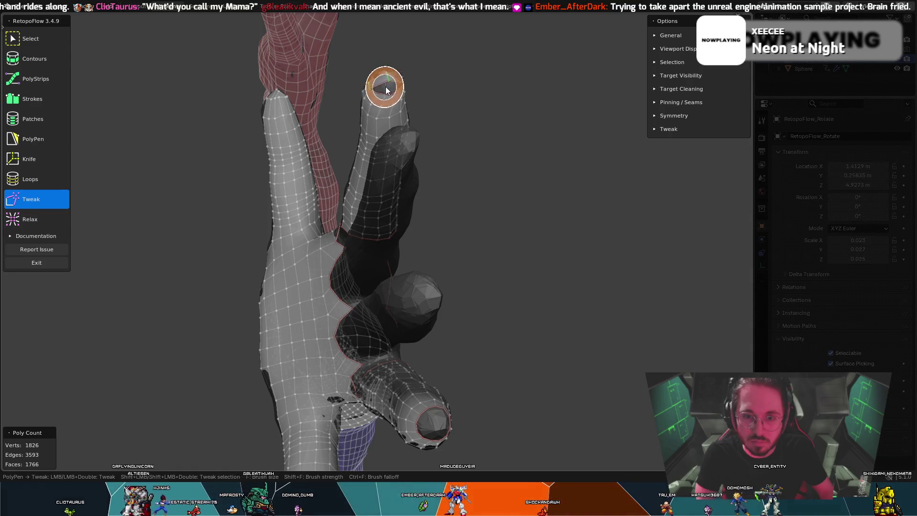
pyautogui.moveTo(385, 93); pyautogui.dragTo(385, 91)
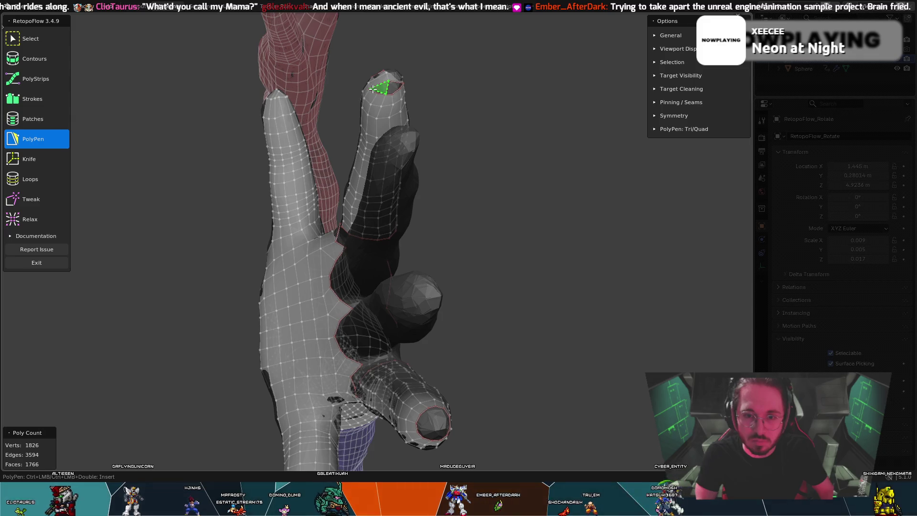
pyautogui.moveTo(373, 91)
pyautogui.mouseDown(button='middle')
pyautogui.moveTo(407, 112)
pyautogui.moveTo(436, 204)
pyautogui.mouseUp(button='middle')
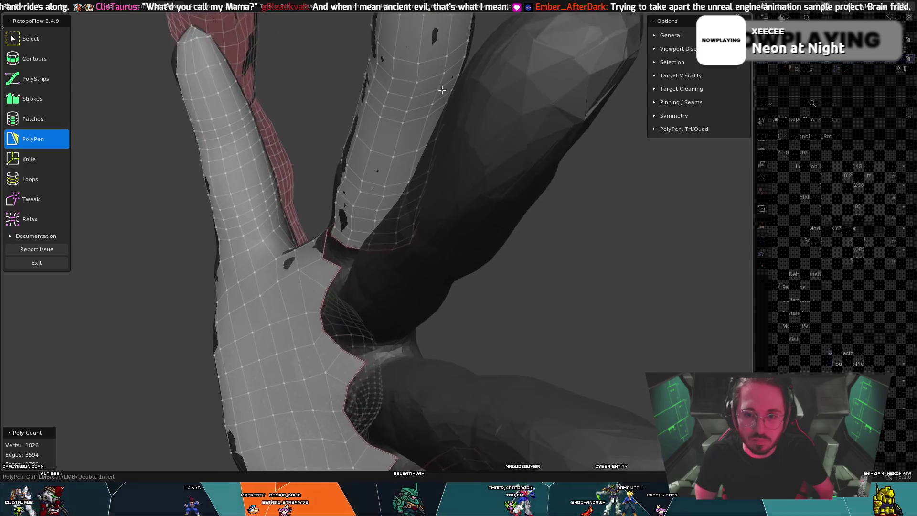
pyautogui.scroll(2, 436, 204)
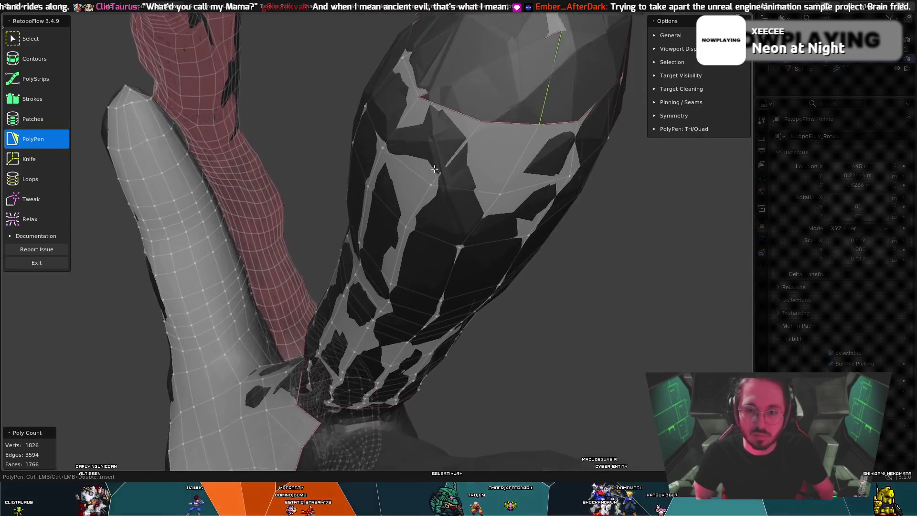
pyautogui.scroll(-4, 430, 205)
pyautogui.scroll(-2, 423, 206)
# Step: Fill triangle faces and a new edge around the fingertip cap
pyautogui.click(417, 207)
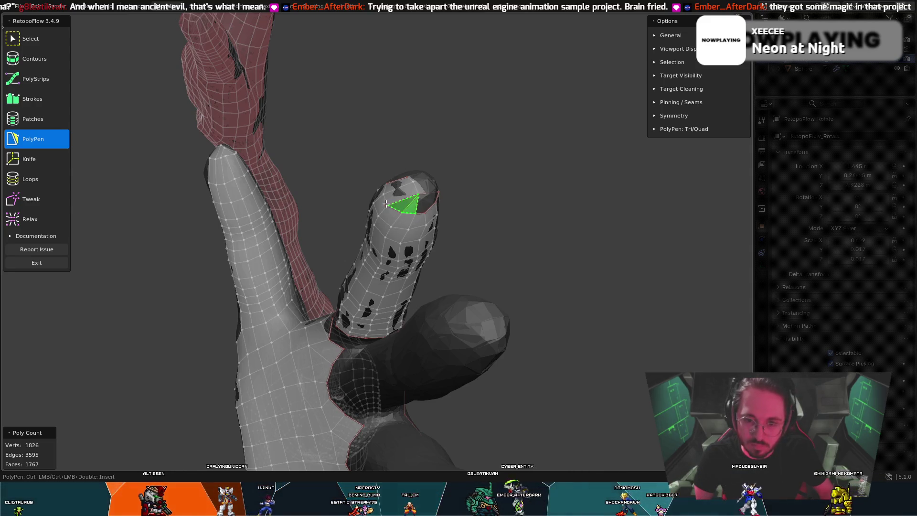
pyautogui.moveTo(405, 215); pyautogui.dragTo(369, 192, button='middle')
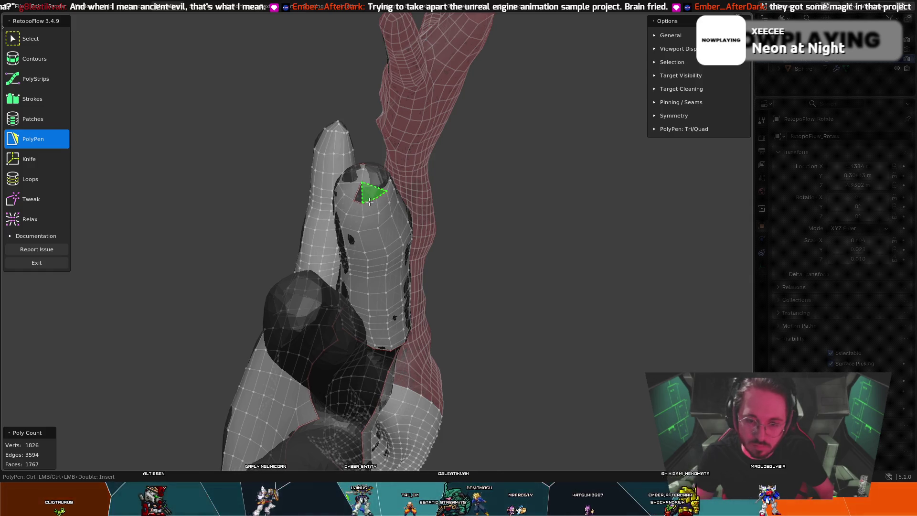
pyautogui.click(364, 193)
pyautogui.moveTo(361, 187)
pyautogui.mouseDown(button='middle')
pyautogui.moveTo(372, 226)
pyautogui.moveTo(366, 212)
pyautogui.mouseUp(button='middle')
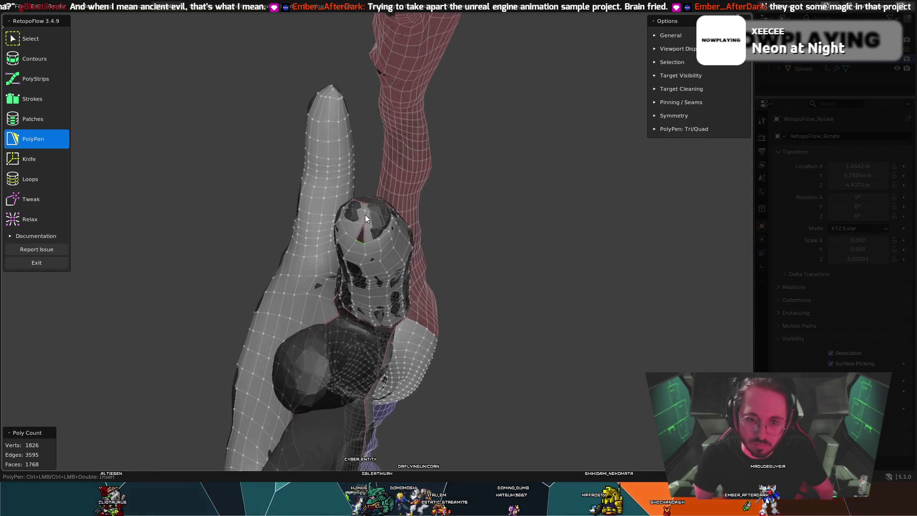
pyautogui.click(360, 237)
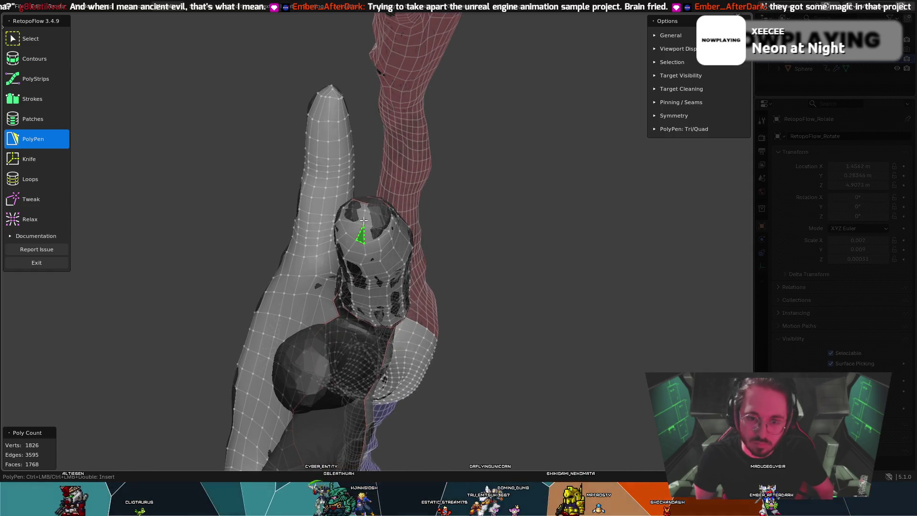
pyautogui.moveTo(359, 236)
pyautogui.mouseDown(button='middle')
pyautogui.moveTo(247, 206)
pyautogui.moveTo(196, 211)
pyautogui.moveTo(321, 147)
pyautogui.mouseUp(button='middle')
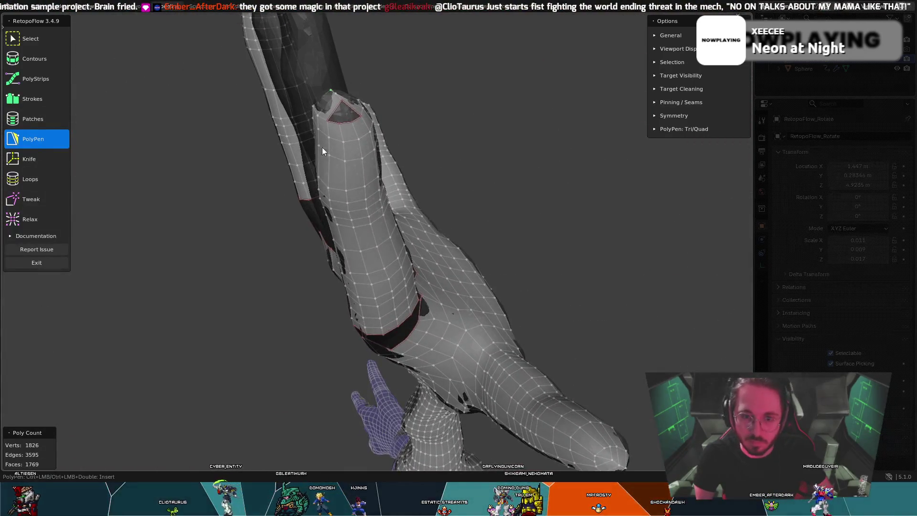
pyautogui.keyDown('ctrl'); pyautogui.click(350, 122); pyautogui.keyUp('ctrl')
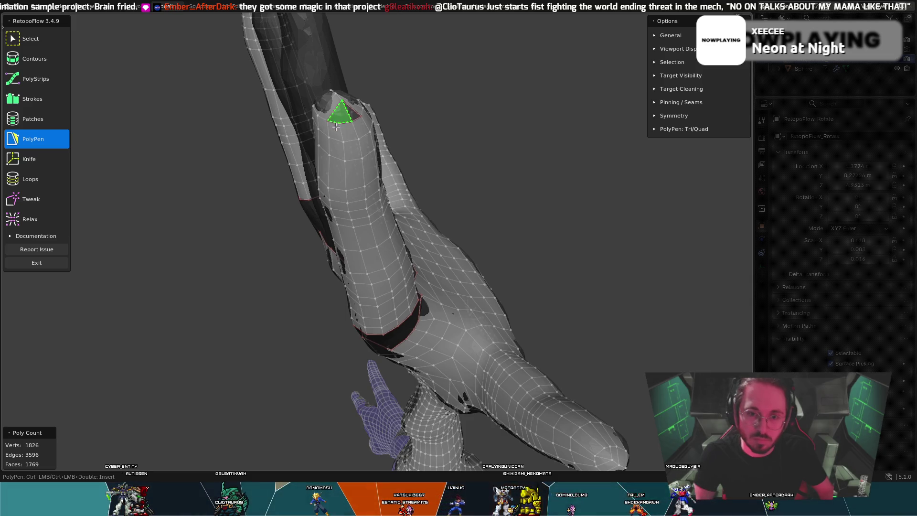
pyautogui.moveTo(342, 122)
pyautogui.mouseDown(button='middle')
pyautogui.moveTo(188, 129)
pyautogui.moveTo(175, 117)
pyautogui.moveTo(225, 116)
pyautogui.mouseUp(button='middle')
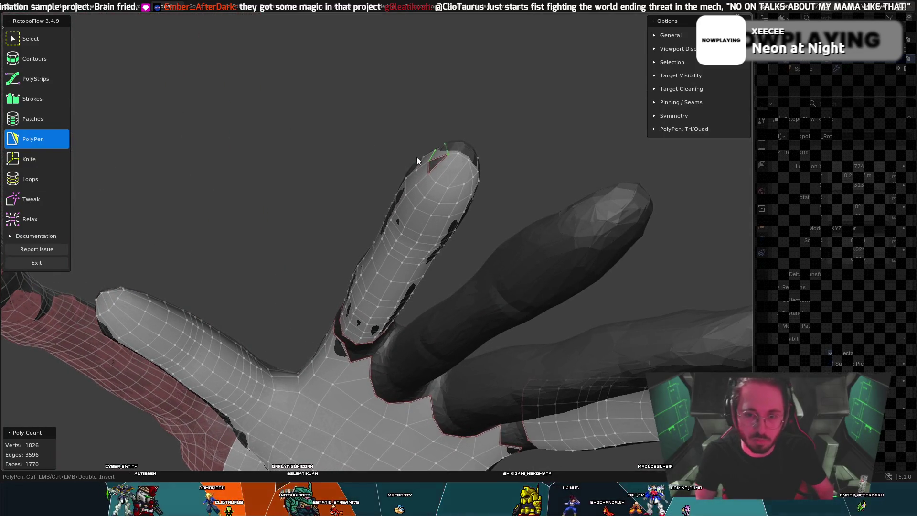
pyautogui.moveTo(432, 167); pyautogui.dragTo(433, 180, button='middle')
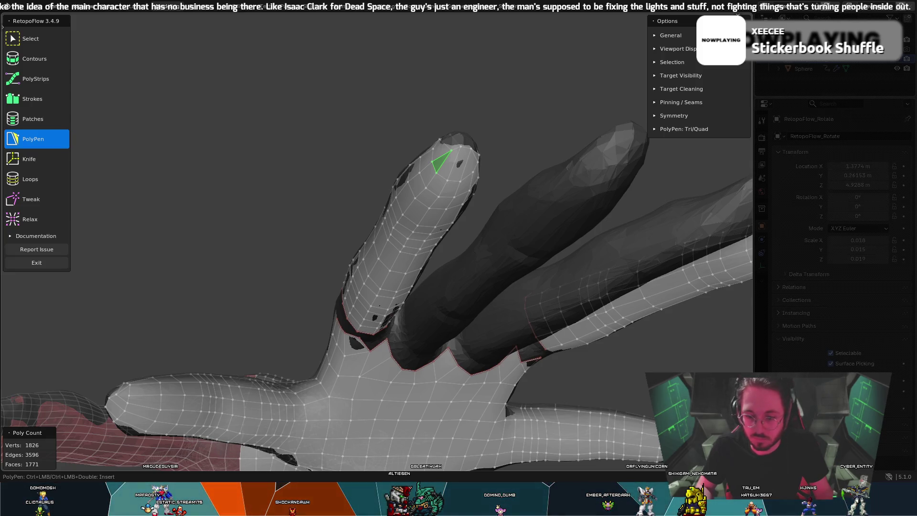
pyautogui.moveTo(528, 359); pyautogui.dragTo(553, 295, button='middle')
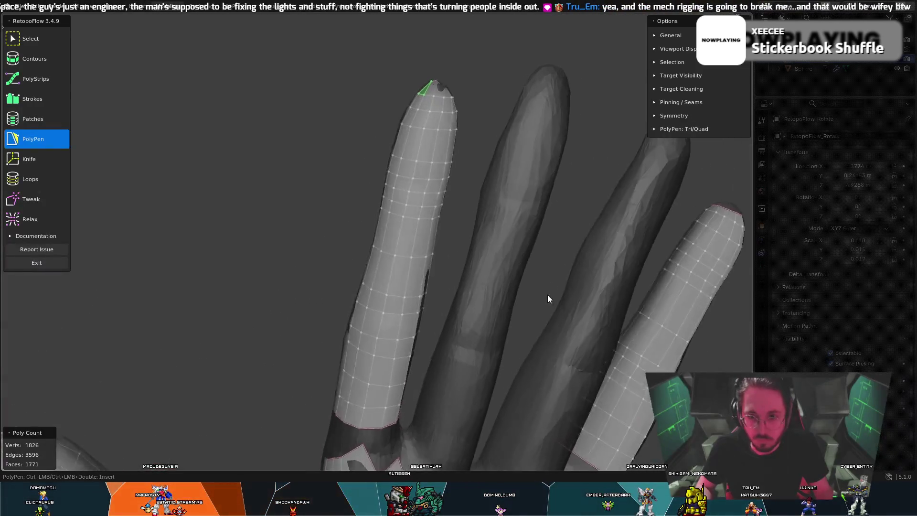
pyautogui.scroll(-5, 553, 294)
pyautogui.scroll(3, 519, 287)
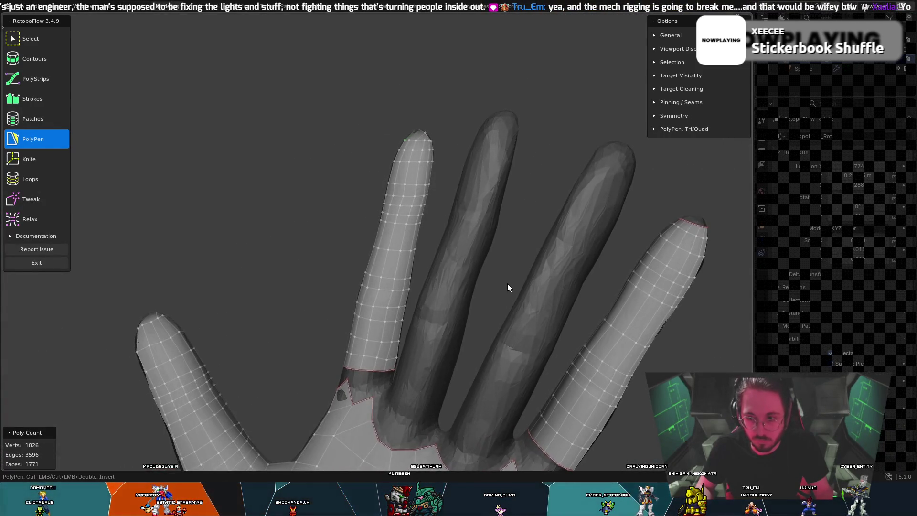
pyautogui.moveTo(506, 282)
pyautogui.mouseDown(button='middle')
pyautogui.moveTo(296, 289)
pyautogui.moveTo(351, 307)
pyautogui.moveTo(497, 323)
pyautogui.moveTo(436, 285)
pyautogui.moveTo(512, 266)
pyautogui.moveTo(552, 289)
pyautogui.mouseUp(button='middle')
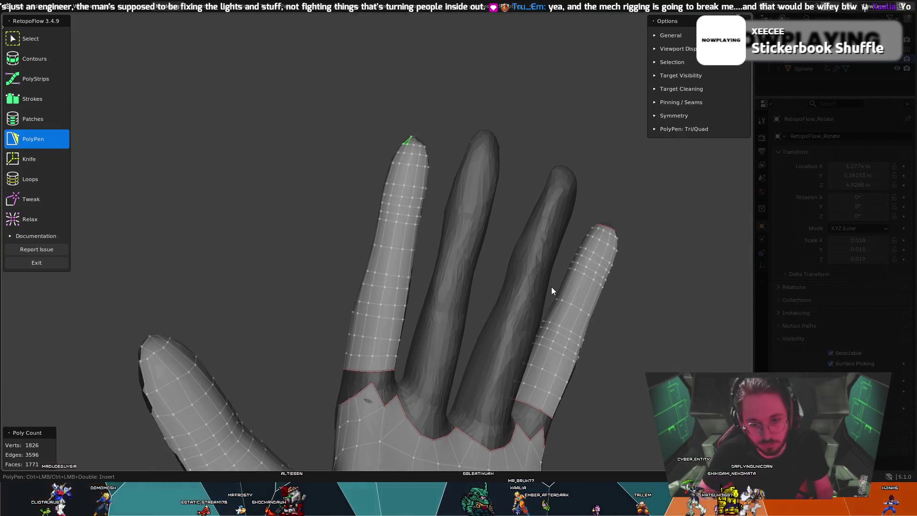
# Step: Tweak the vertices of the finger's lower band beside the gap at its base
pyautogui.moveTo(374, 341)
pyautogui.mouseDown(button='middle')
pyautogui.moveTo(367, 330)
pyautogui.moveTo(362, 355)
pyautogui.moveTo(385, 327)
pyautogui.moveTo(388, 356)
pyautogui.moveTo(414, 322)
pyautogui.mouseUp(button='middle')
pyautogui.scroll(2, 412, 290)
pyautogui.moveTo(466, 265)
pyautogui.mouseDown(button='middle')
pyautogui.moveTo(520, 242)
pyautogui.moveTo(456, 230)
pyautogui.moveTo(495, 246)
pyautogui.moveTo(456, 274)
pyautogui.mouseUp(button='middle')
pyautogui.scroll(2, 438, 294)
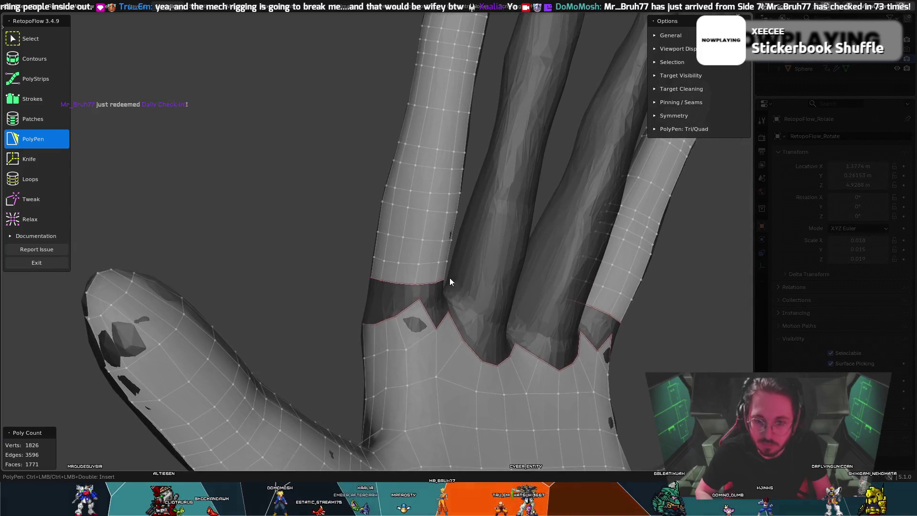
pyautogui.press('t')
pyautogui.moveTo(420, 300); pyautogui.dragTo(446, 308)
pyautogui.moveTo(445, 308); pyautogui.dragTo(418, 304, button='middle')
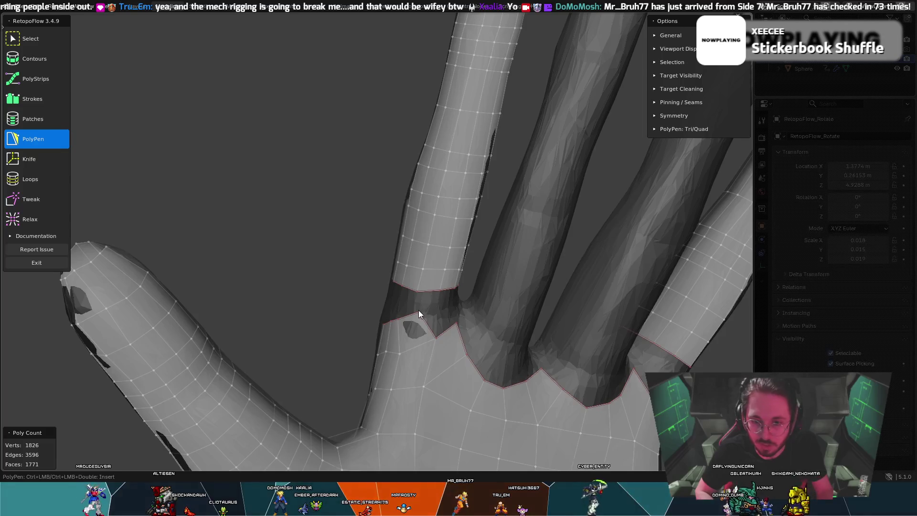
# Step: Add a PolyPen face bridging the finger-base gap, toggling Tweak to adjust it
pyautogui.click(441, 293)
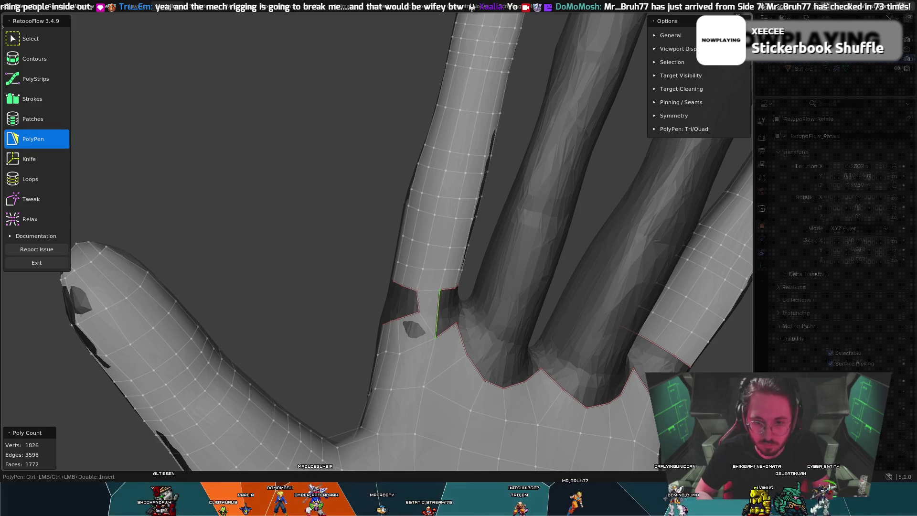
pyautogui.press('t')
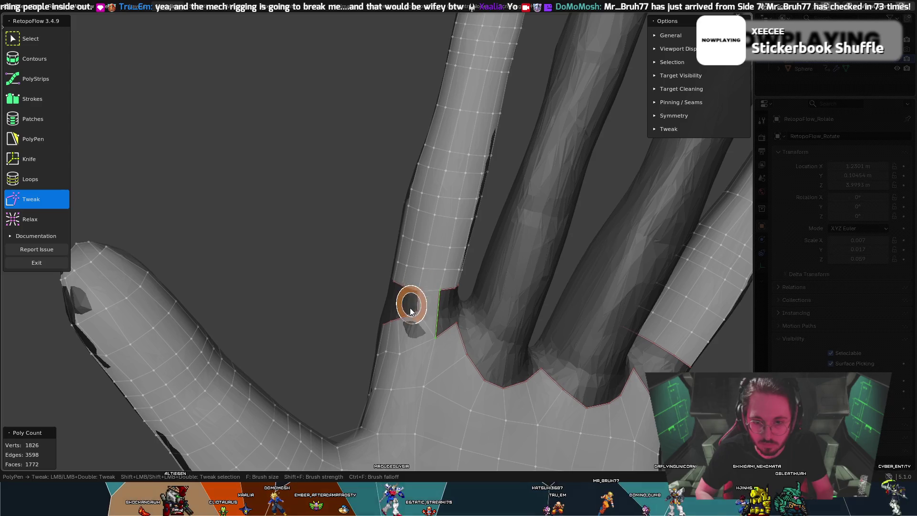
pyautogui.press('5')
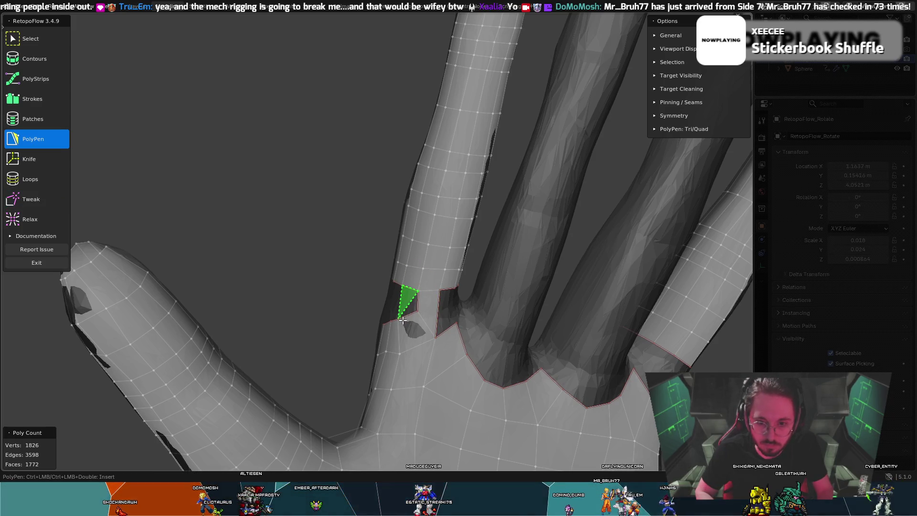
pyautogui.moveTo(403, 318)
pyautogui.mouseDown(button='middle')
pyautogui.moveTo(395, 308)
pyautogui.moveTo(416, 321)
pyautogui.moveTo(393, 322)
pyautogui.moveTo(430, 321)
pyautogui.moveTo(376, 328)
pyautogui.moveTo(406, 328)
pyautogui.mouseUp(button='middle')
pyautogui.press('t')
pyautogui.press('5')
# Step: Place a vertex on the gap edge and commit another face across the gap
pyautogui.keyDown('ctrl'); pyautogui.click(448, 295); pyautogui.keyUp('ctrl')
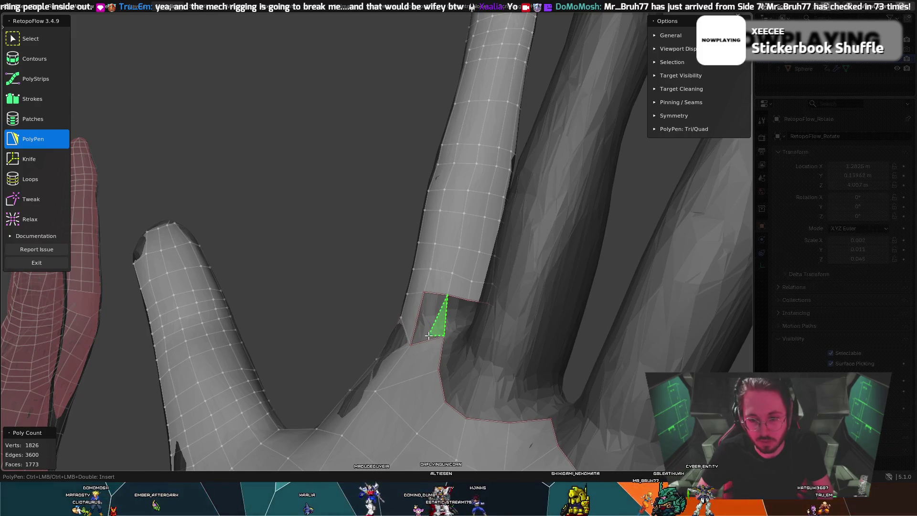
pyautogui.keyDown('ctrl'); pyautogui.click(450, 307); pyautogui.keyUp('ctrl')
pyautogui.moveTo(451, 308)
pyautogui.mouseDown(button='middle')
pyautogui.moveTo(520, 354)
pyautogui.moveTo(511, 337)
pyautogui.mouseUp(button='middle')
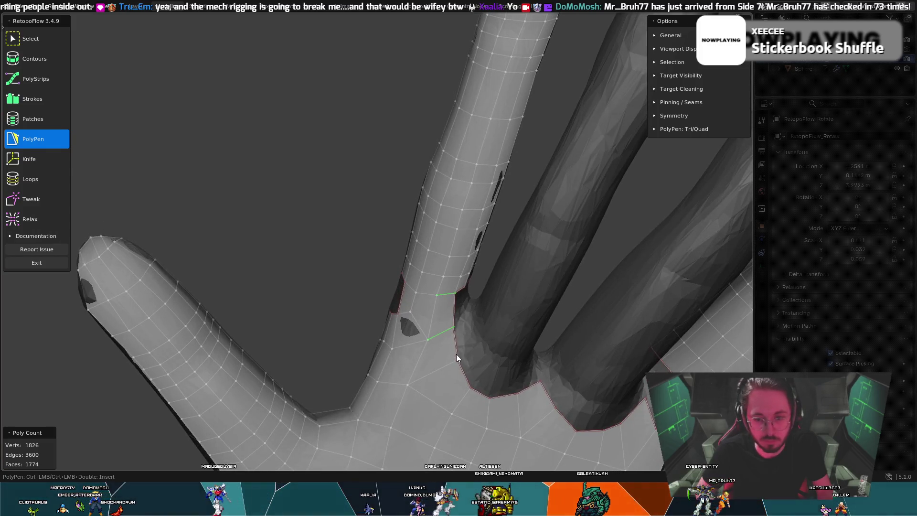
pyautogui.press('8')
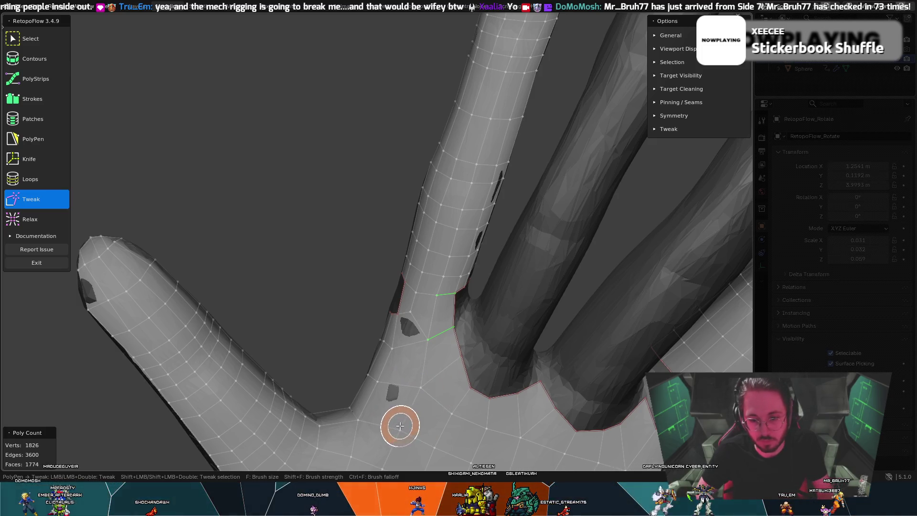
pyautogui.press('5')
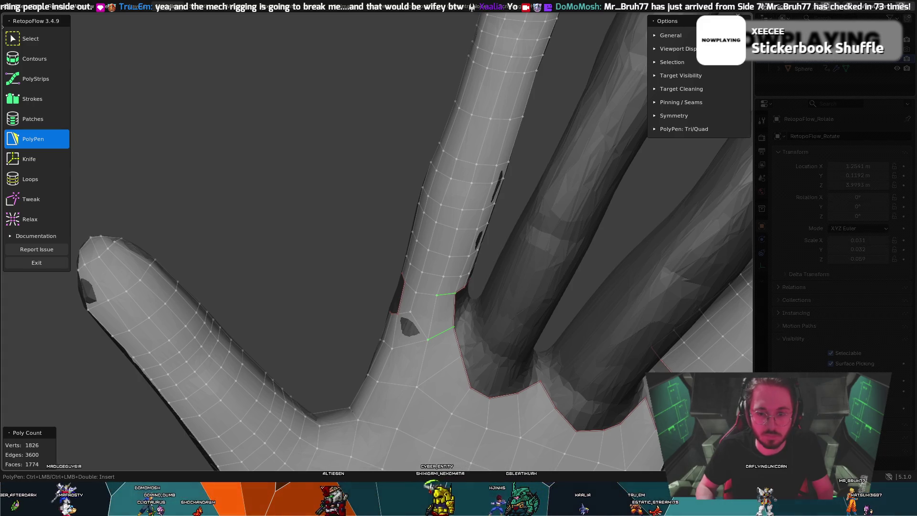
# Step: Pull the finger-base vertices upward with Tweak, then start a new face from the base vertex
pyautogui.moveTo(369, 168)
pyautogui.mouseDown(button='middle')
pyautogui.moveTo(463, 268)
pyautogui.moveTo(504, 285)
pyautogui.mouseUp(button='middle')
pyautogui.moveTo(327, 336); pyautogui.dragTo(318, 328, button='middle')
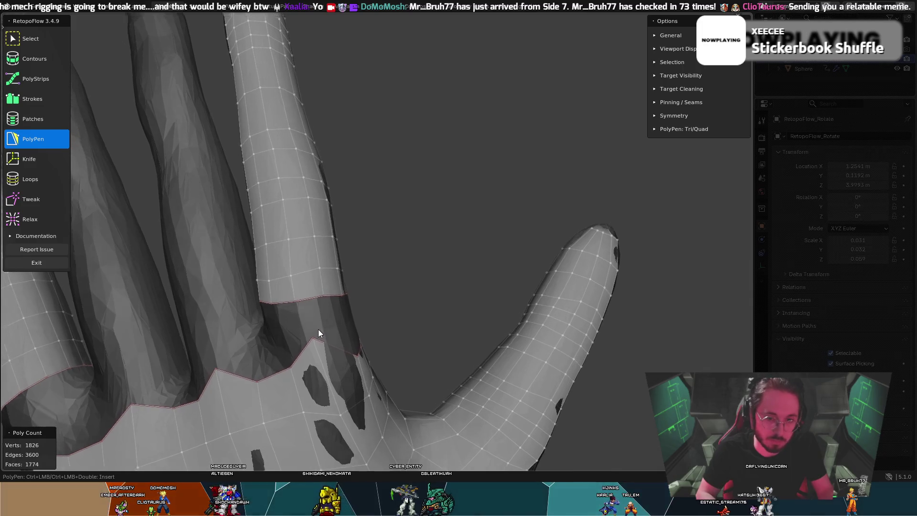
pyautogui.press('t')
pyautogui.moveTo(308, 332); pyautogui.dragTo(296, 294)
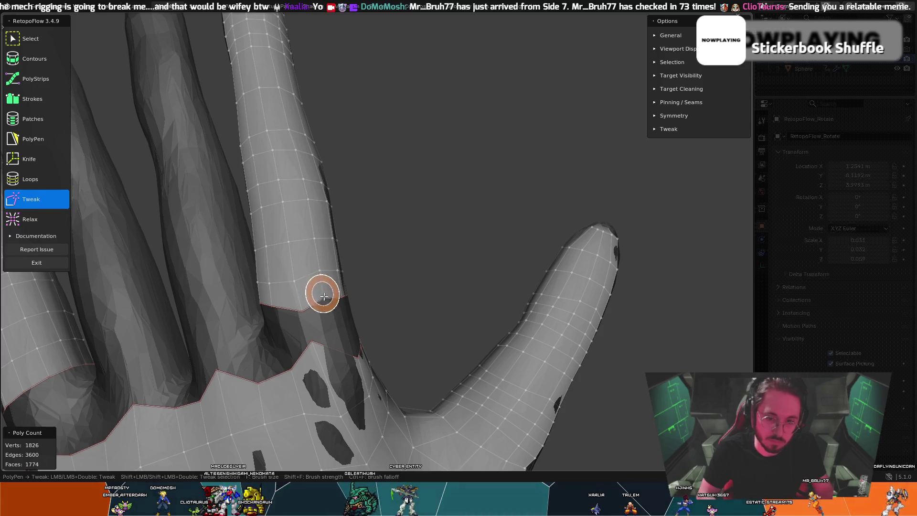
pyautogui.press('t')
pyautogui.moveTo(322, 297); pyautogui.dragTo(309, 323, button='middle')
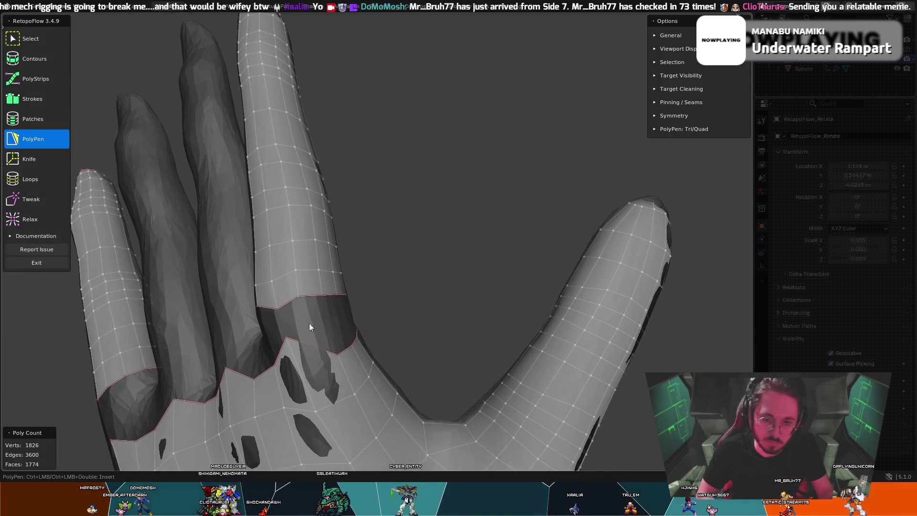
pyautogui.click(335, 352)
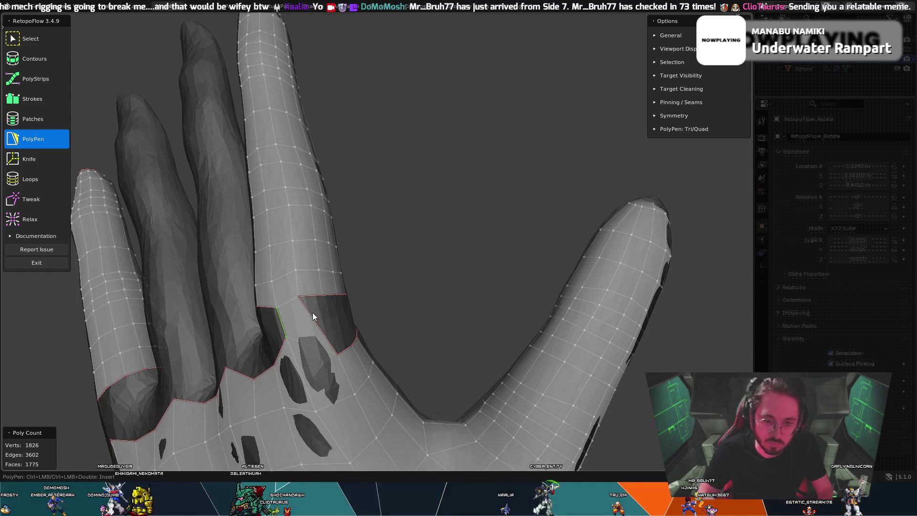
# Step: Toggle between Tweak and PolyPen while orbiting to inspect the partly filled gap at 1775 faces
pyautogui.moveTo(313, 313); pyautogui.dragTo(286, 336, button='middle')
pyautogui.press('c')
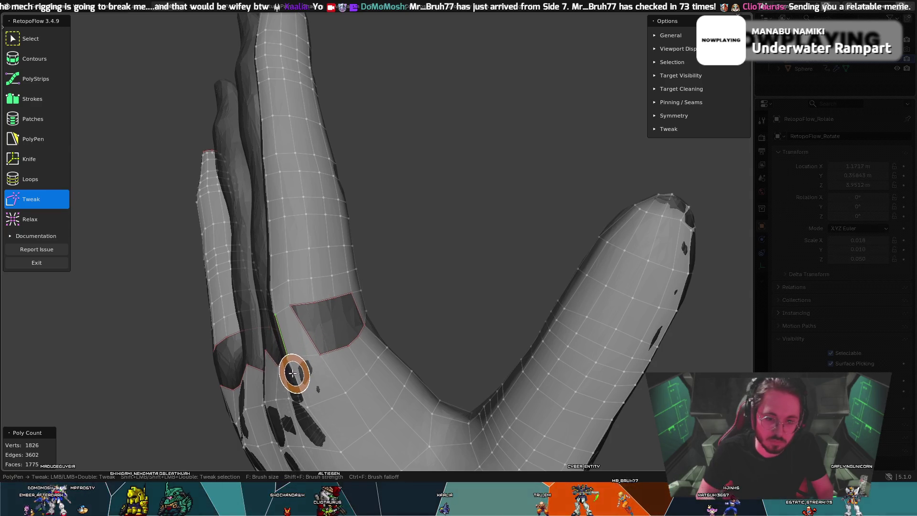
pyautogui.press('5')
pyautogui.moveTo(286, 357); pyautogui.dragTo(335, 355, button='middle')
pyautogui.press('8')
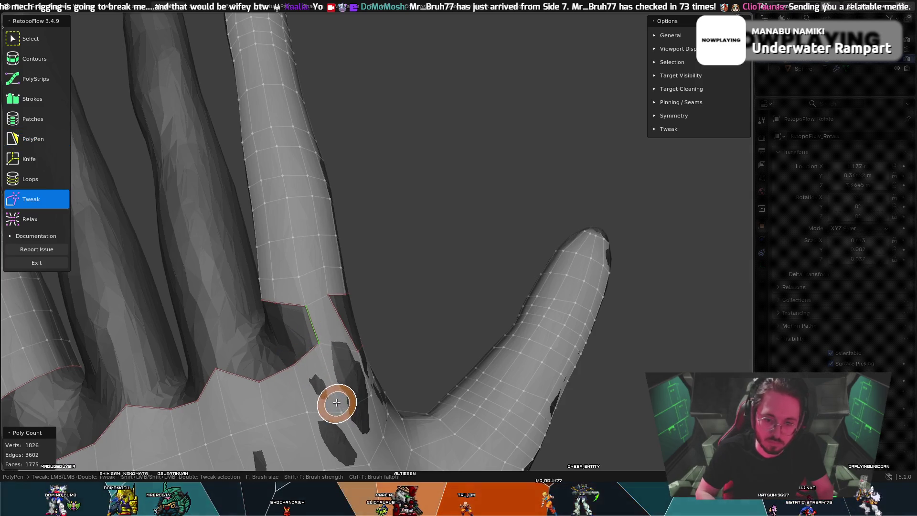
pyautogui.press('5')
pyautogui.moveTo(330, 421)
pyautogui.mouseDown(button='middle')
pyautogui.moveTo(307, 410)
pyautogui.moveTo(362, 450)
pyautogui.moveTo(341, 418)
pyautogui.moveTo(385, 370)
pyautogui.moveTo(362, 434)
pyautogui.moveTo(383, 370)
pyautogui.moveTo(366, 377)
pyautogui.moveTo(351, 340)
pyautogui.moveTo(318, 308)
pyautogui.moveTo(302, 314)
pyautogui.moveTo(347, 318)
pyautogui.mouseUp(button='middle')
pyautogui.press('8')
pyautogui.press('5')
pyautogui.press('t')
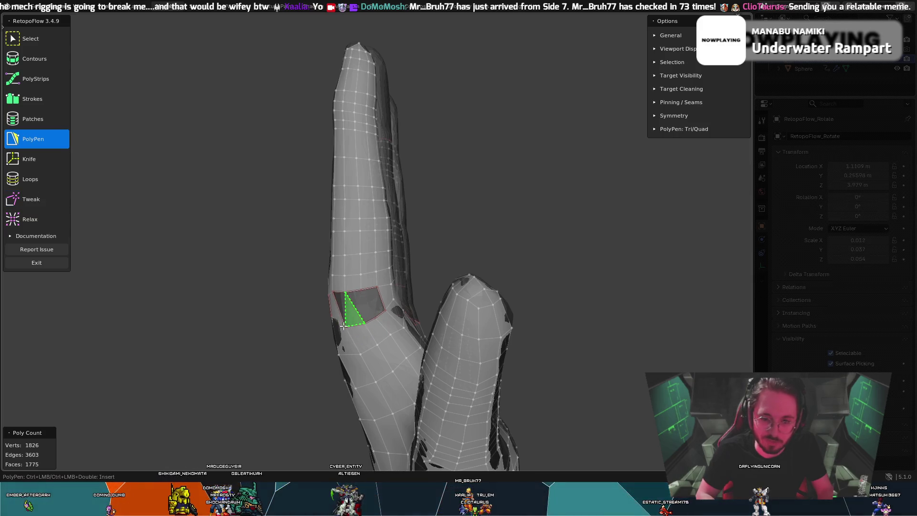
# Step: Fill the dark hole beside the finger base with three quads, reaching 1778 faces
pyautogui.keyDown('ctrl'); pyautogui.click(356, 297); pyautogui.keyUp('ctrl')
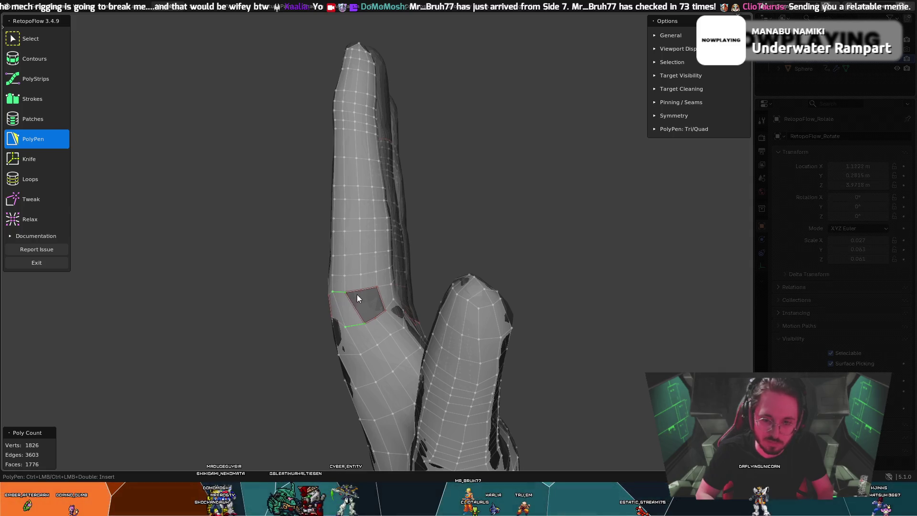
pyautogui.keyDown('ctrl'); pyautogui.click(379, 291); pyautogui.keyUp('ctrl')
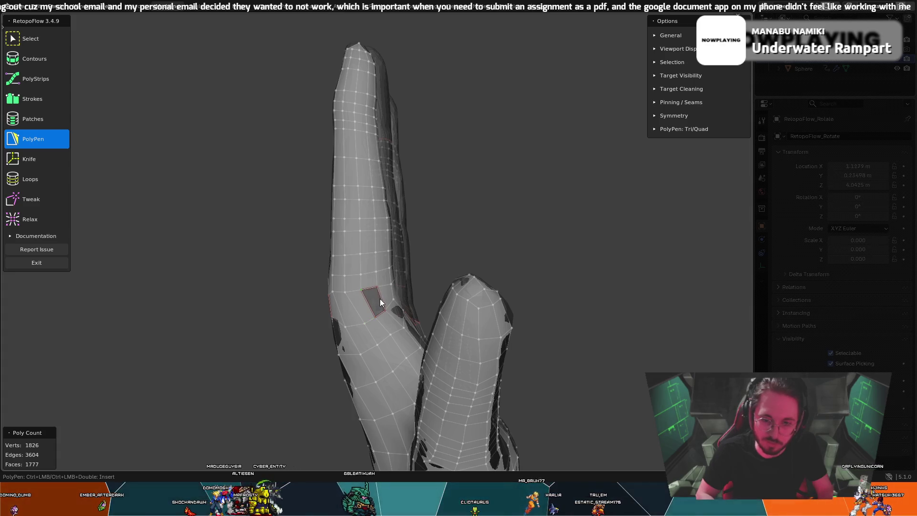
pyautogui.keyDown('ctrl'); pyautogui.click(373, 301); pyautogui.keyUp('ctrl')
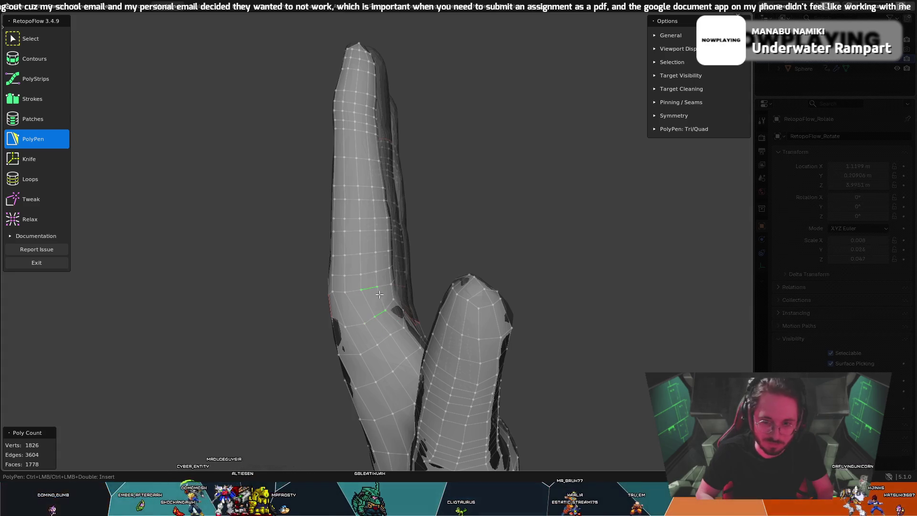
pyautogui.moveTo(363, 275); pyautogui.dragTo(429, 292, button='middle')
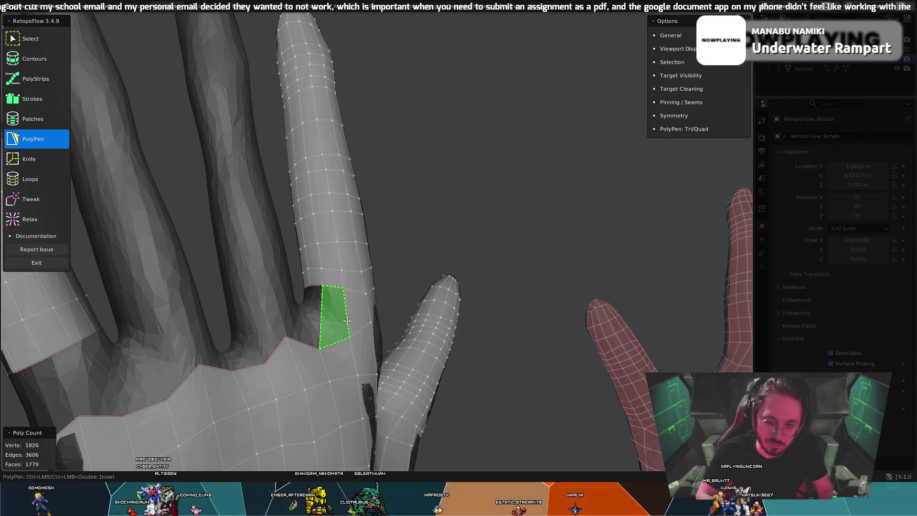
# Step: Bridge the next finger base to the palm with a quad and an edge down the finger side
pyautogui.moveTo(324, 299); pyautogui.dragTo(304, 300, button='middle')
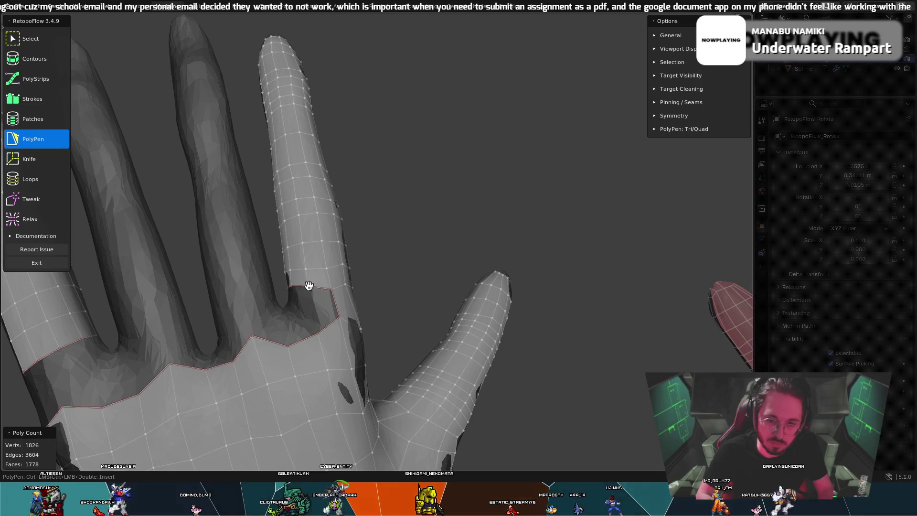
pyautogui.click(330, 309)
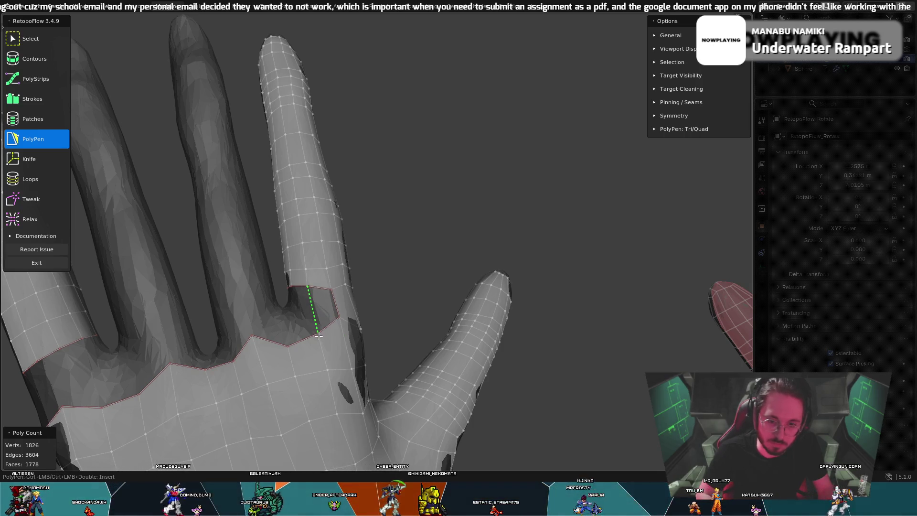
pyautogui.click(336, 304)
pyautogui.moveTo(336, 305); pyautogui.dragTo(332, 300, button='middle')
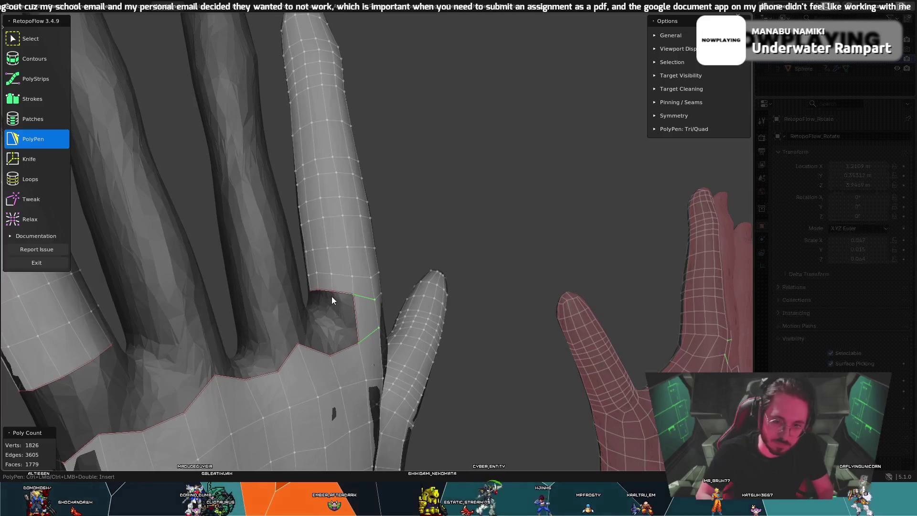
pyautogui.keyDown('ctrl'); pyautogui.click(328, 325); pyautogui.keyUp('ctrl')
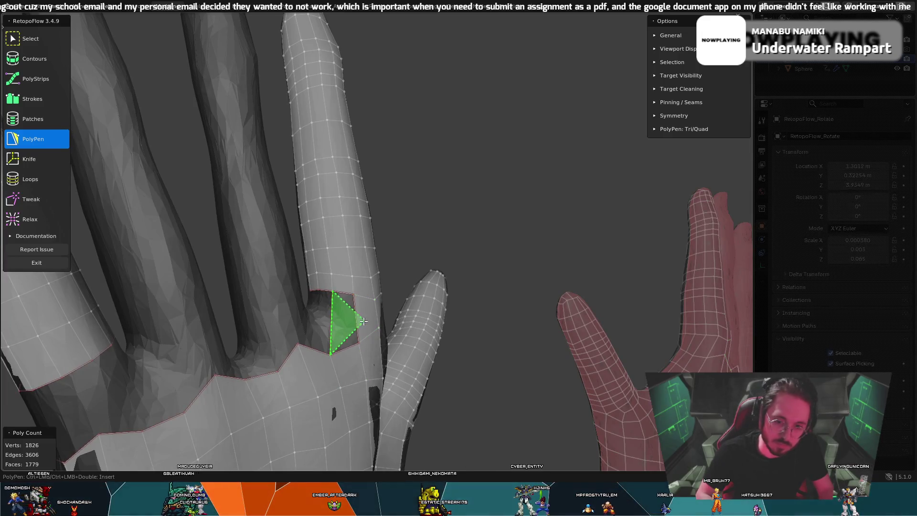
# Step: Add a triangle at the neighbouring finger base and nudge its vertex, reaching 1782 faces
pyautogui.moveTo(334, 314); pyautogui.dragTo(265, 355, button='middle')
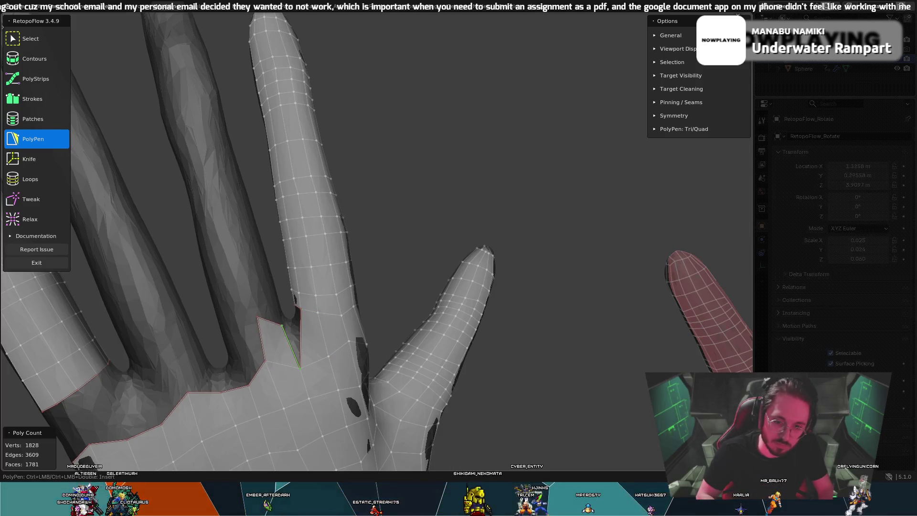
pyautogui.moveTo(312, 346); pyautogui.dragTo(330, 347, button='middle')
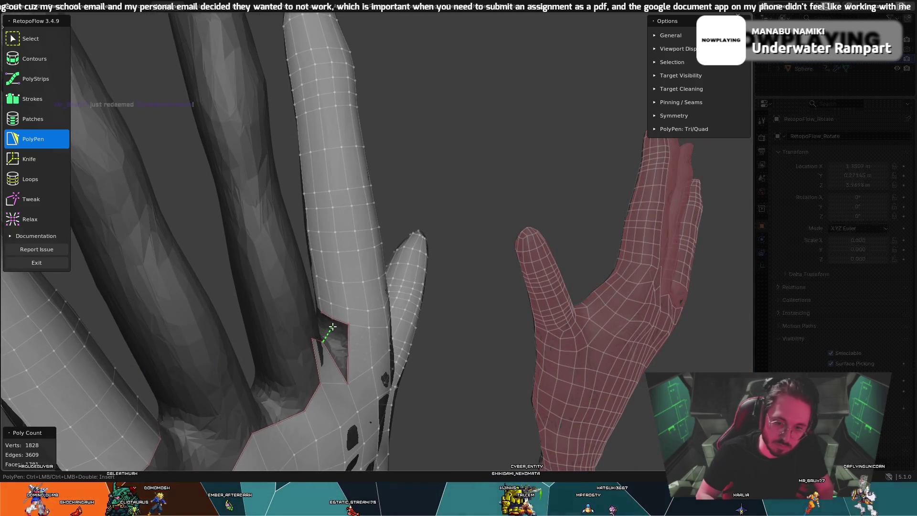
pyautogui.keyDown('ctrl'); pyautogui.click(343, 346); pyautogui.keyUp('ctrl')
pyautogui.moveTo(346, 346); pyautogui.dragTo(288, 318, button='middle')
pyautogui.press('t')
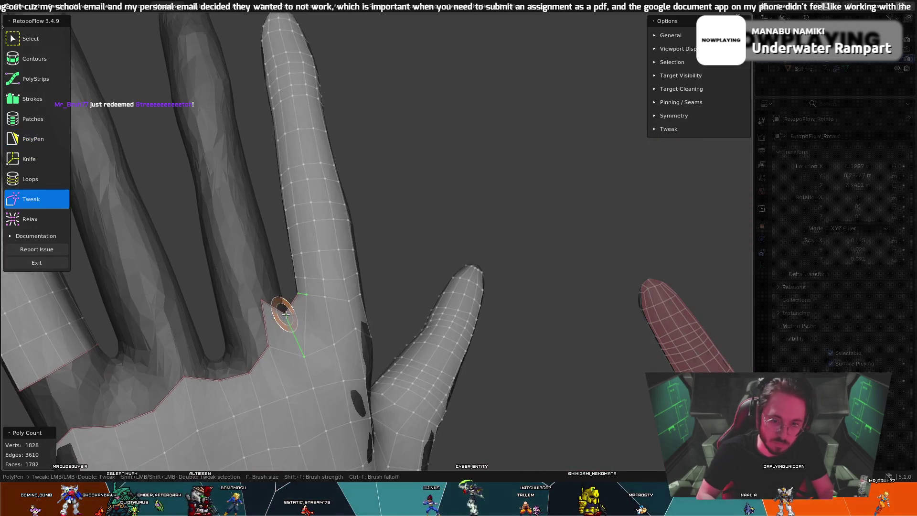
pyautogui.press('5')
pyautogui.moveTo(280, 322)
pyautogui.mouseDown(button='middle')
pyautogui.moveTo(276, 345)
pyautogui.moveTo(270, 337)
pyautogui.mouseUp(button='middle')
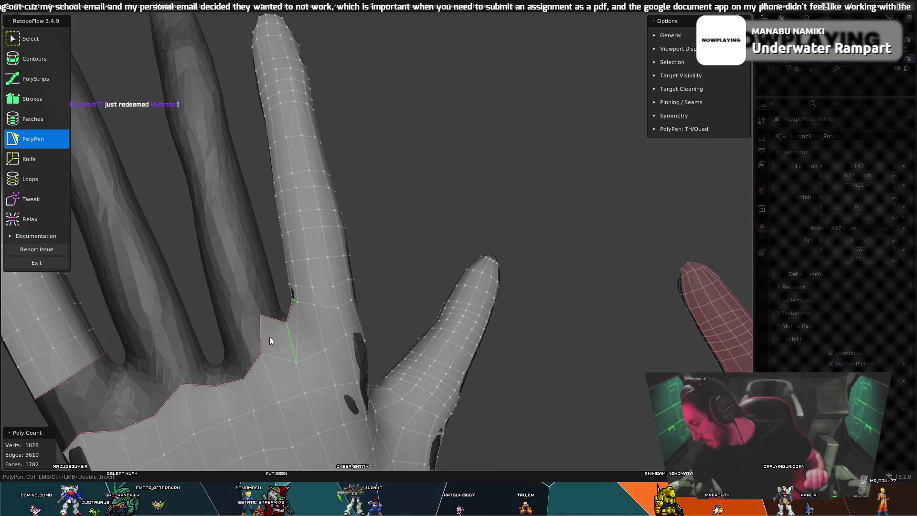